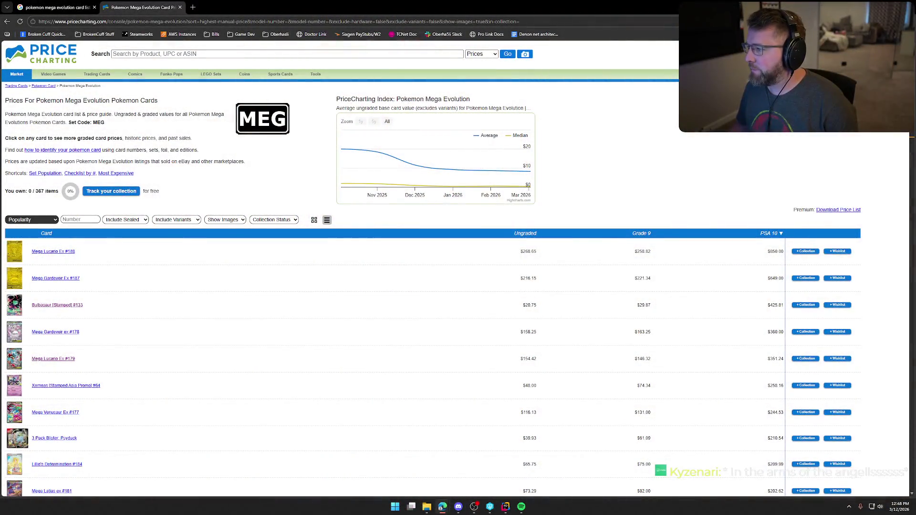
Step: Search the Mega Evolution price list for card #68, then #173 to find Night Stretcher
{"action": "key", "text": "ctrl+f"}
{"action": "type", "text": "#"}
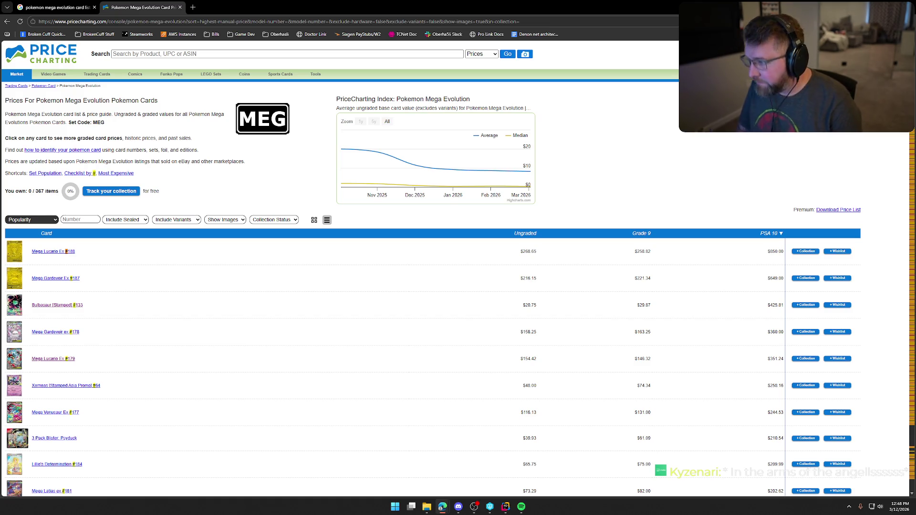
{"action": "type", "text": "68"}
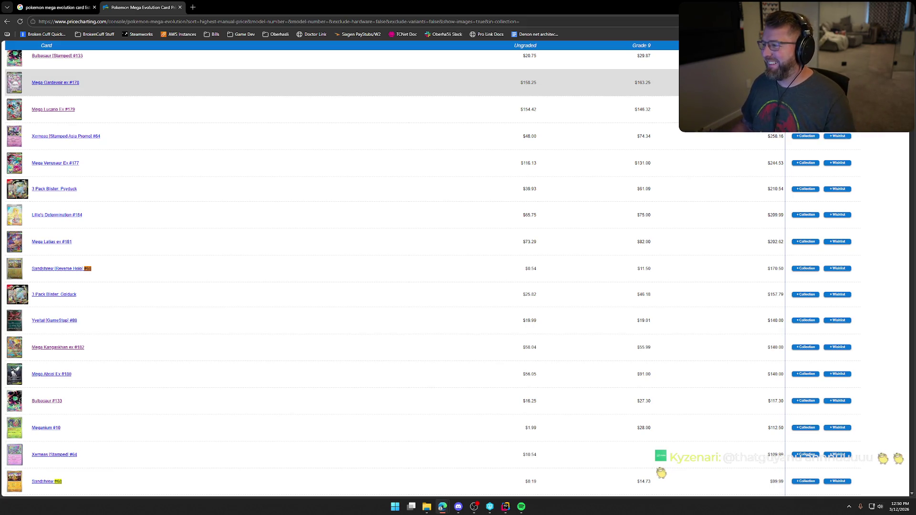
{"action": "key", "text": "BackSpace"}
{"action": "key", "text": "BackSpace"}
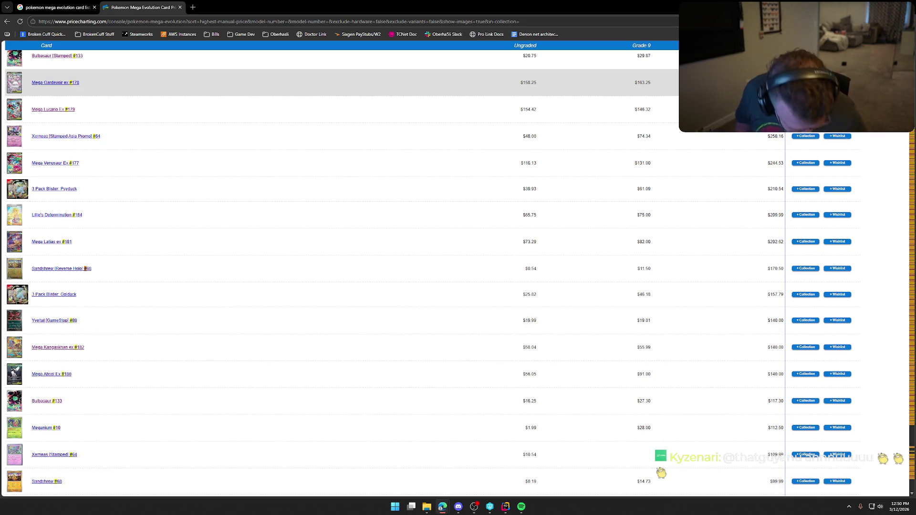
{"action": "type", "text": "173"}
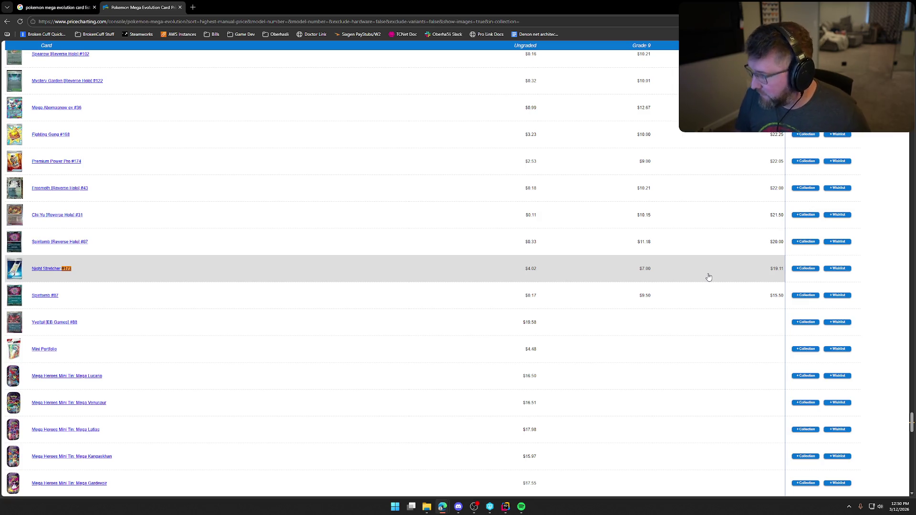
{"action": "key", "text": "BackSpace"}
{"action": "key", "text": "BackSpace"}
{"action": "key", "text": "BackSpace"}
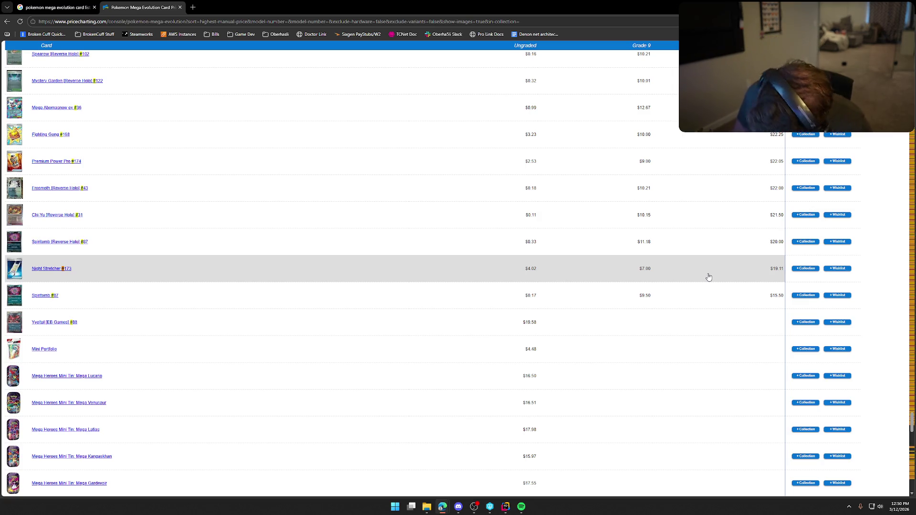
Step: Search the price list for #77 to find Mega Lucario ex, then return to Google
{"action": "key", "text": "BackSpace"}
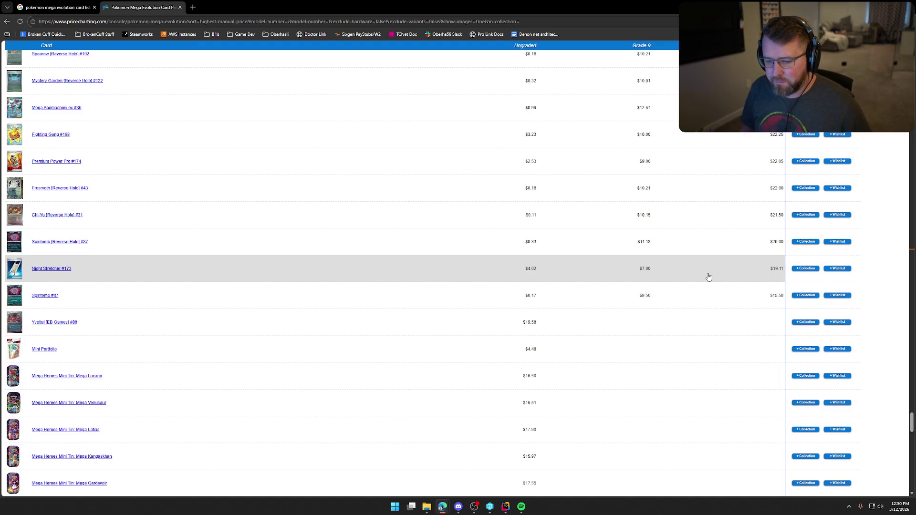
{"action": "type", "text": "#77"}
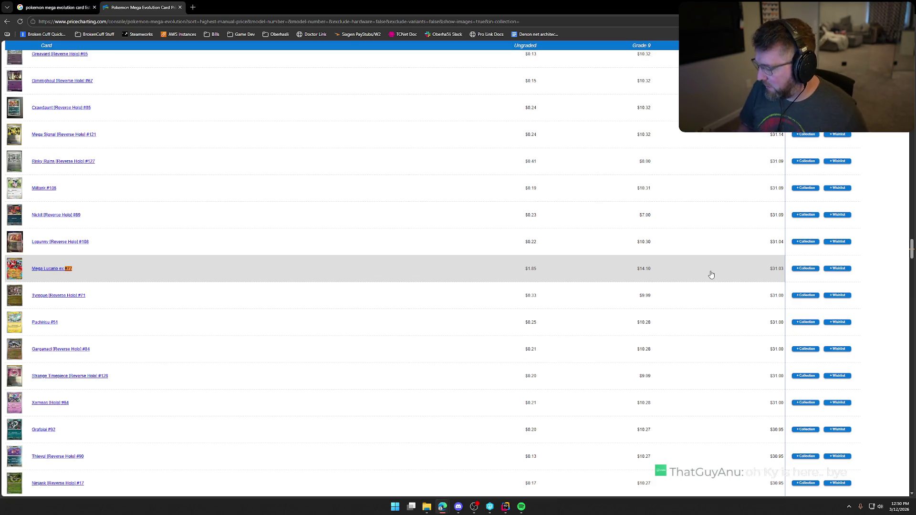
{"action": "scroll", "coordinate": [712, 275], "scroll_direction": "up", "scroll_amount": 15}
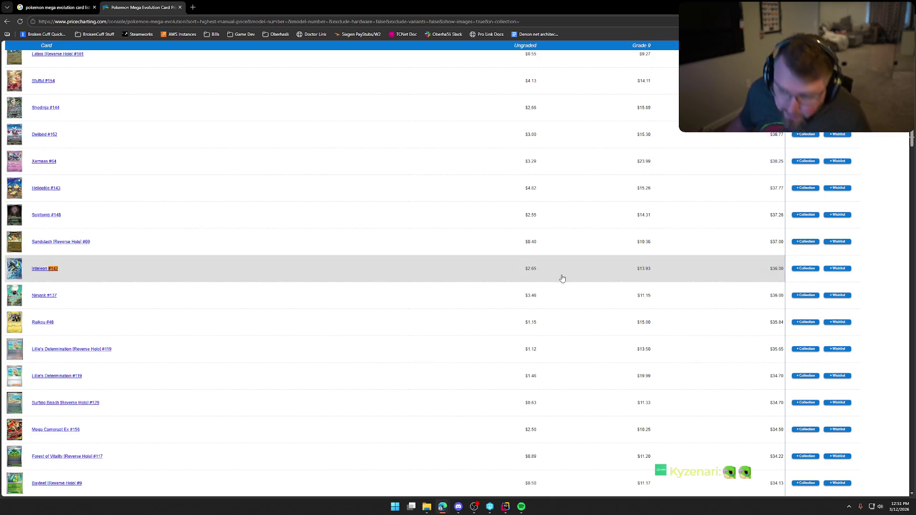
{"action": "left_click", "coordinate": [57, 7]}
Step: Search Google for 'pokemon riolu promo' and open the PriceCharting Riolu #10 result in a new tab
{"action": "left_click_drag", "start_coordinate": [109, 59], "coordinate": [293, 63]}
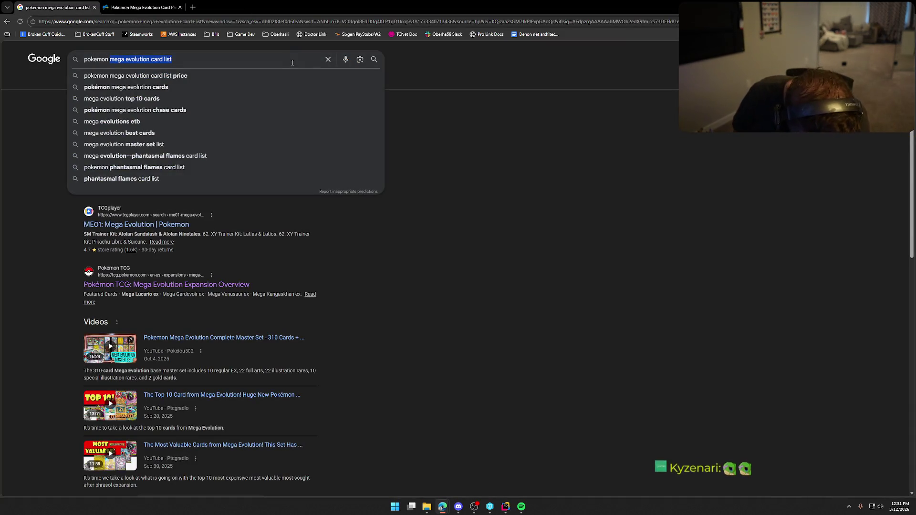
{"action": "type", "text": "riolu"}
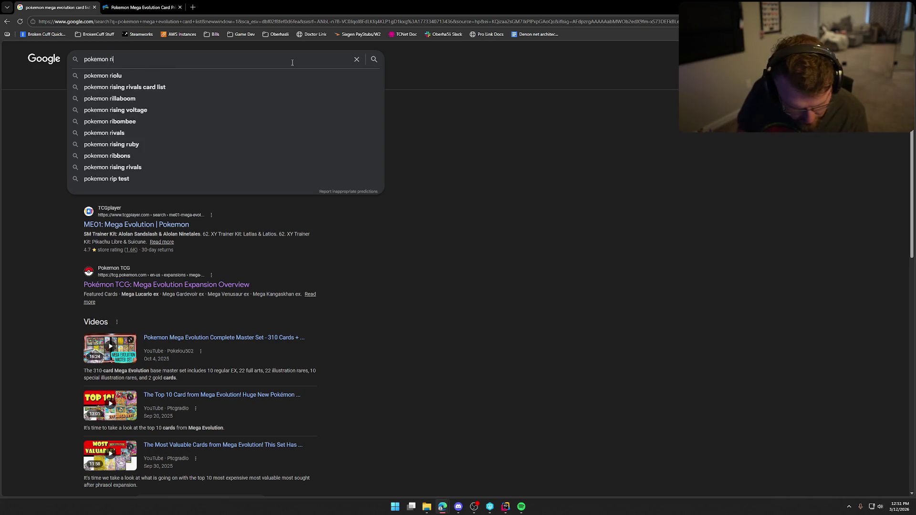
{"action": "type", "text": " prom"}
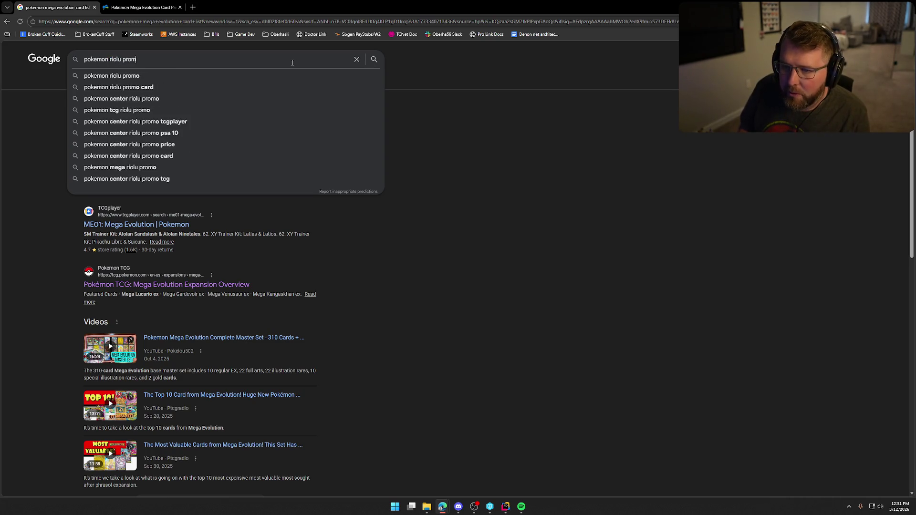
{"action": "type", "text": "o"}
{"action": "key", "text": "Return"}
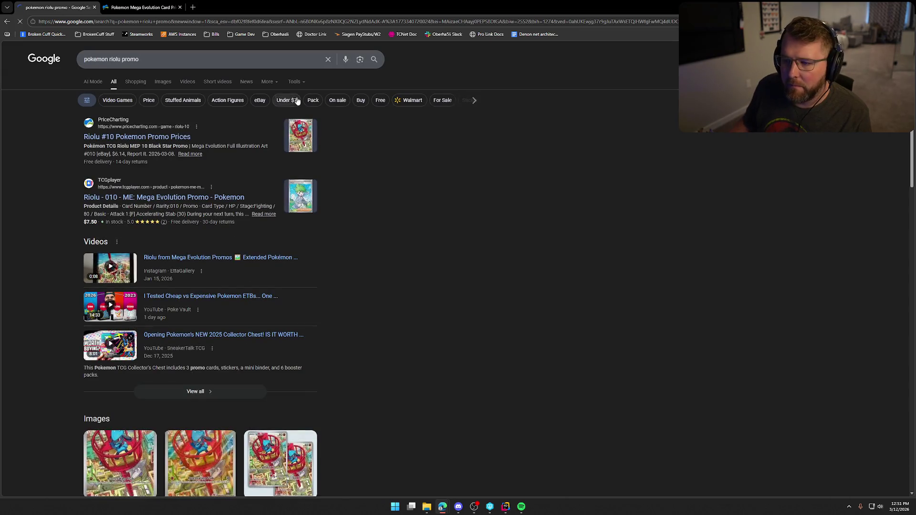
{"action": "middle_click", "coordinate": [156, 137]}
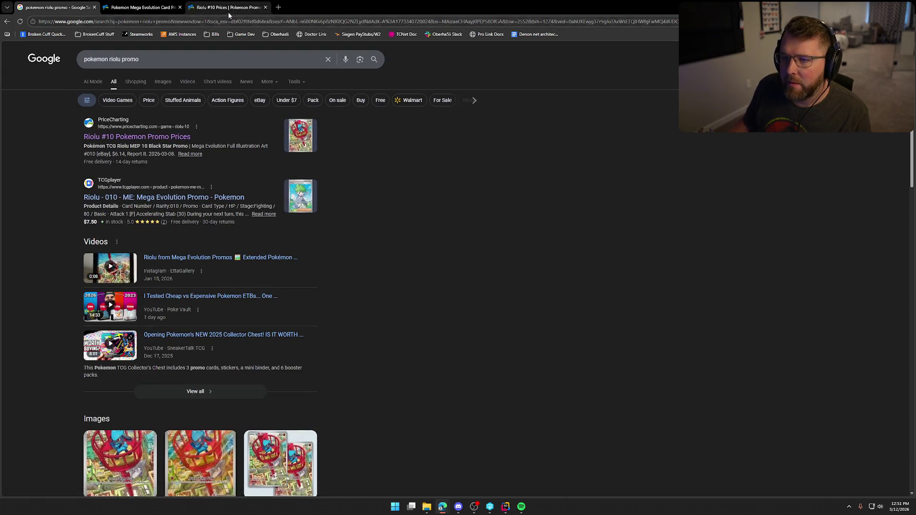
Step: Review Riolu #10's PSA 10 sold listings (around $84), then close its tab
{"action": "left_click", "coordinate": [228, 13]}
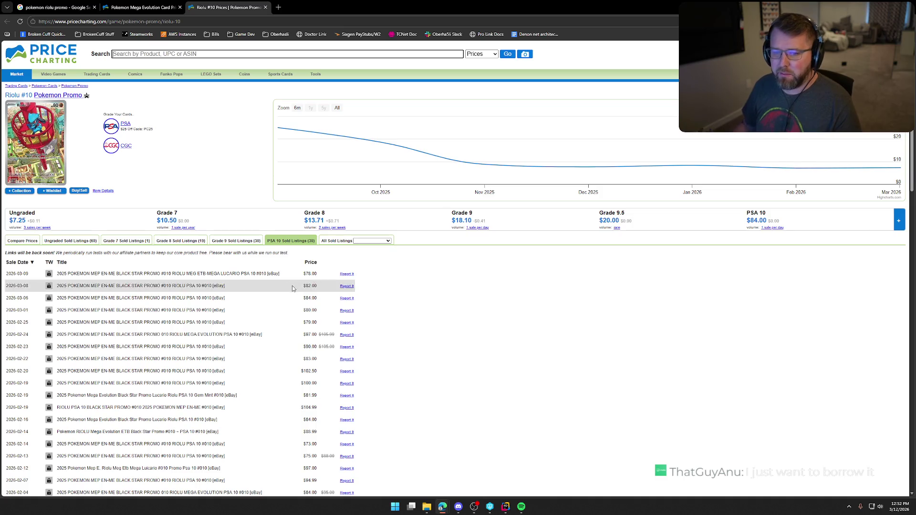
{"action": "key", "text": "ctrl+w"}
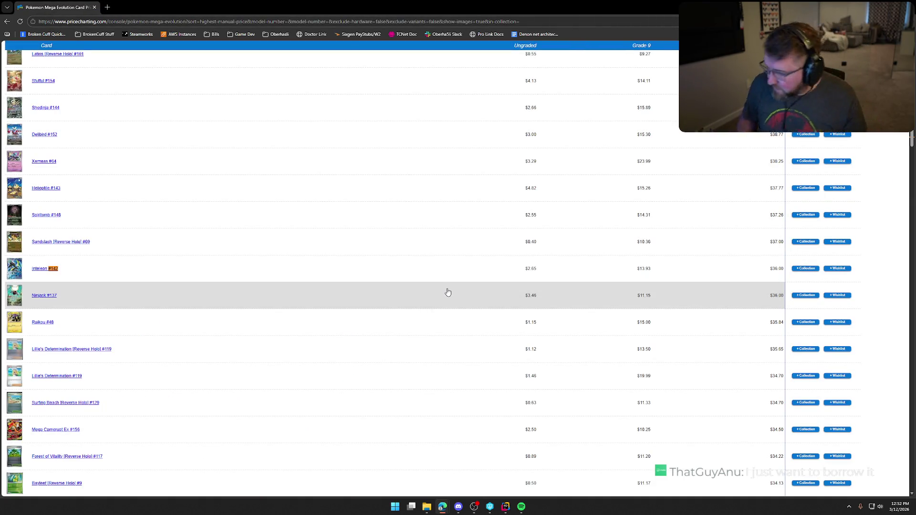
Step: Open Sandshrew [Reverse Holo] #68's price page in a new tab, check its PSA 10 sales, then close it
{"action": "key", "text": "Escape"}
{"action": "left_click_drag", "start_coordinate": [910, 142], "coordinate": [910, 44]}
{"action": "scroll", "coordinate": [388, 321], "scroll_direction": "down", "scroll_amount": 4}
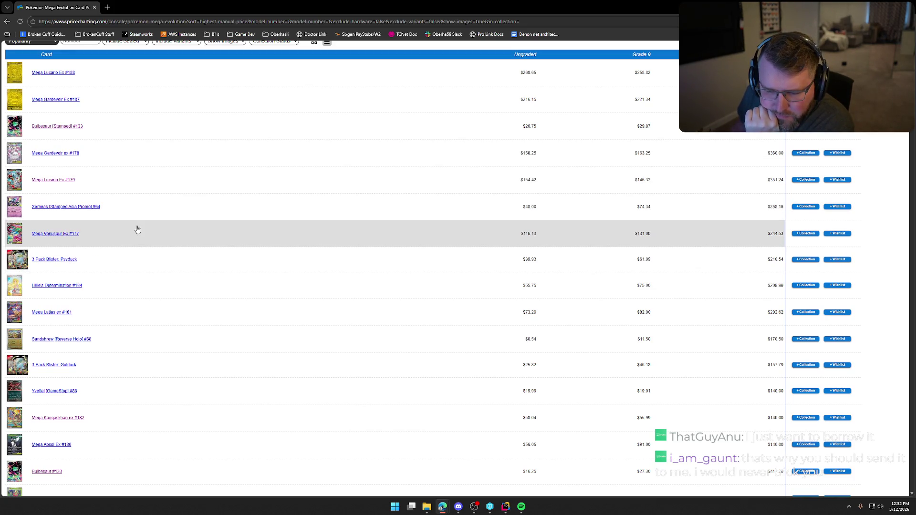
{"action": "scroll", "coordinate": [136, 229], "scroll_direction": "down", "scroll_amount": 2}
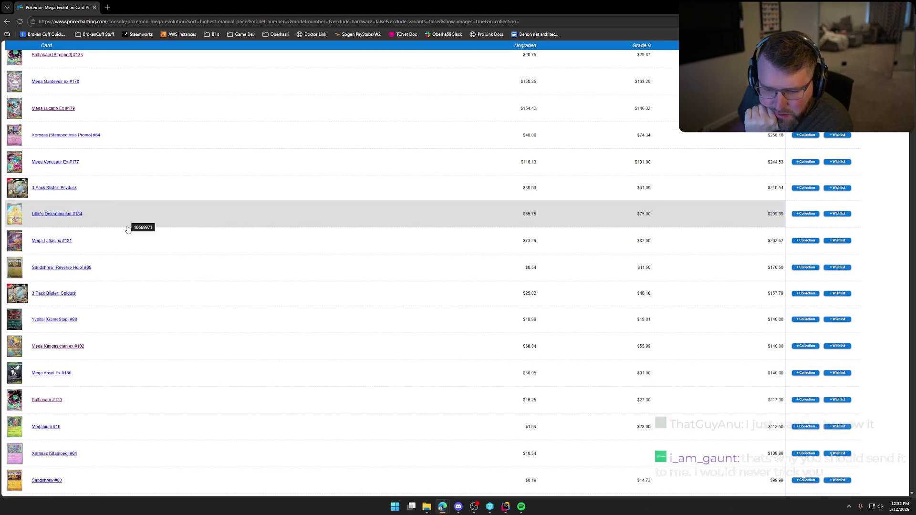
{"action": "scroll", "coordinate": [128, 230], "scroll_direction": "down", "scroll_amount": 1}
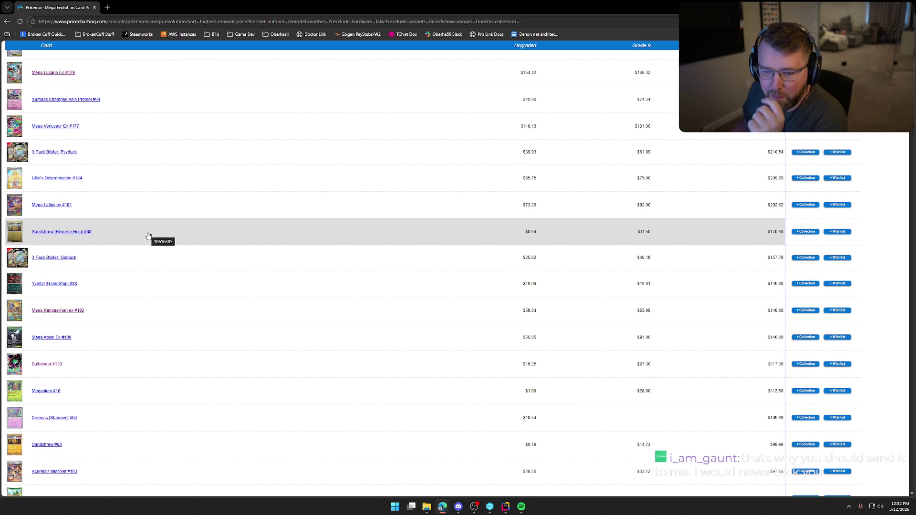
{"action": "middle_click", "coordinate": [82, 233]}
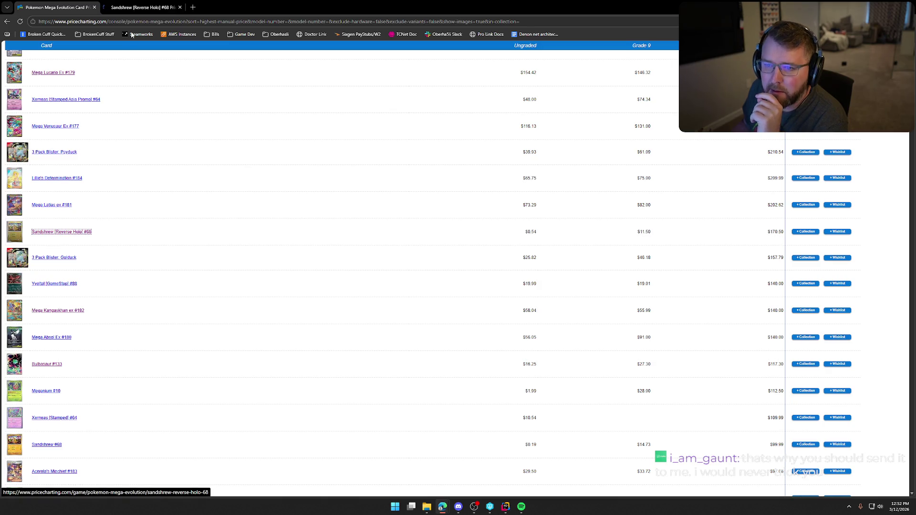
{"action": "left_click", "coordinate": [131, 9]}
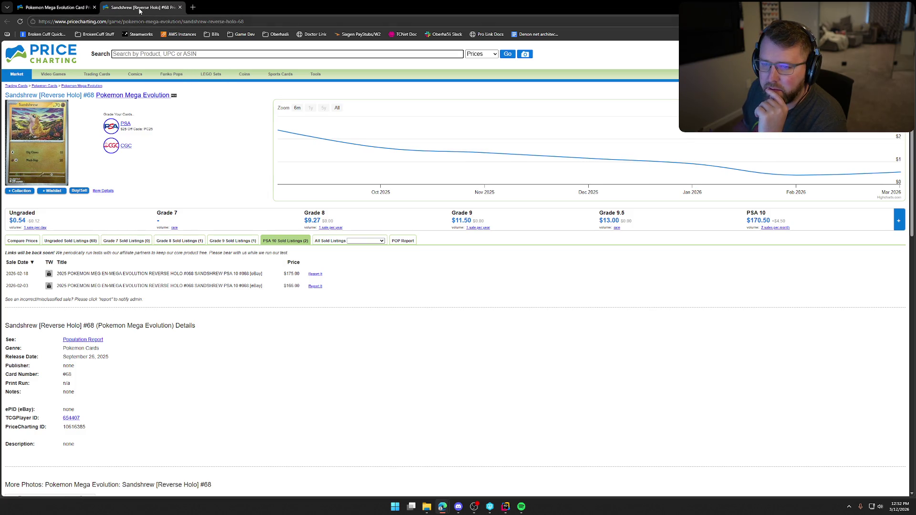
{"action": "left_click", "coordinate": [179, 7]}
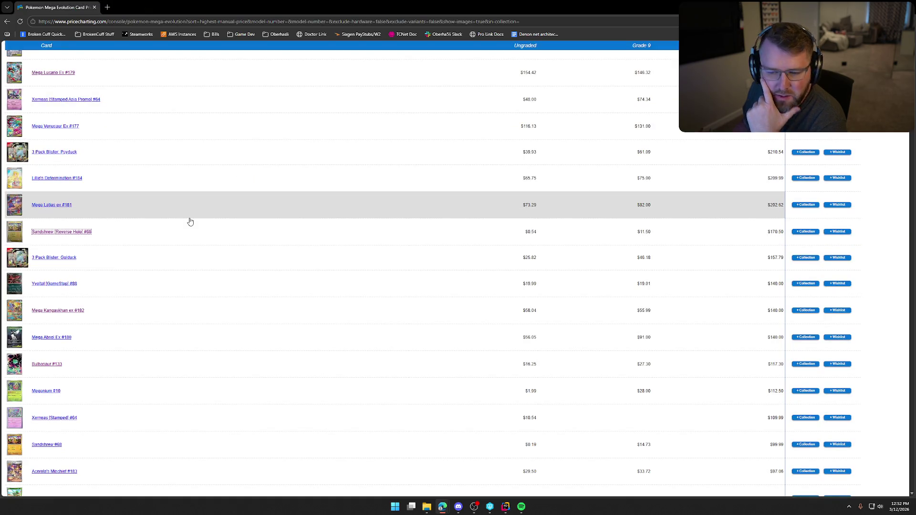
Step: Scroll down the Mega Evolution list past Sandshrew #68 and Bulbasaur [Reverse Holo] #1
{"action": "scroll", "coordinate": [219, 288], "scroll_direction": "down", "scroll_amount": 2}
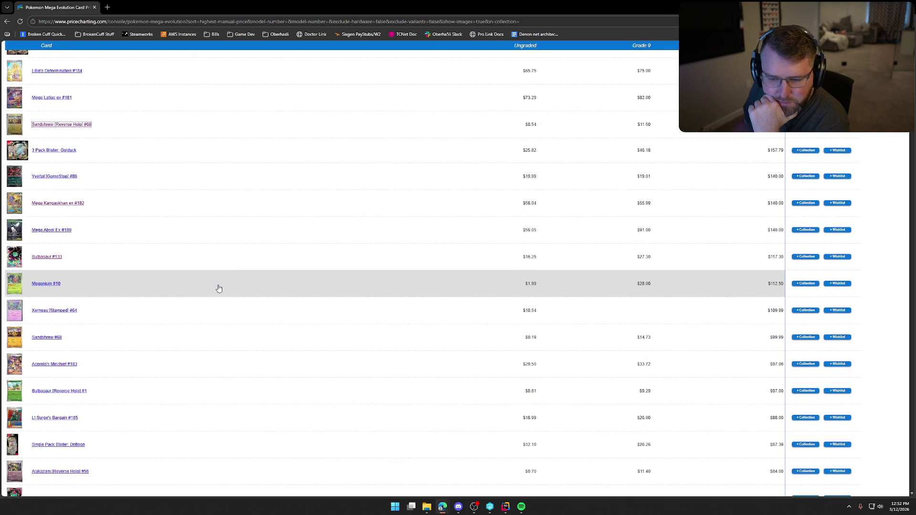
{"action": "scroll", "coordinate": [219, 289], "scroll_direction": "down", "scroll_amount": 1}
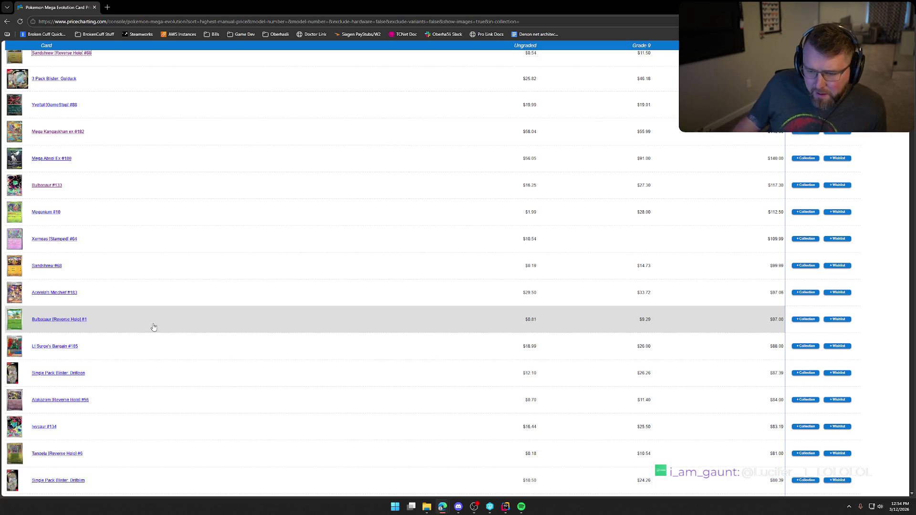
{"action": "scroll", "coordinate": [191, 325], "scroll_direction": "down", "scroll_amount": 2}
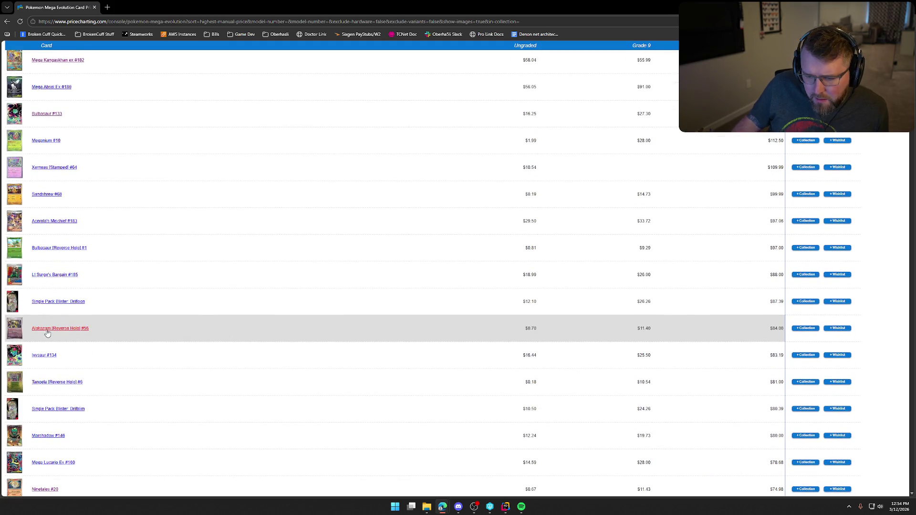
{"action": "scroll", "coordinate": [181, 330], "scroll_direction": "down", "scroll_amount": 3}
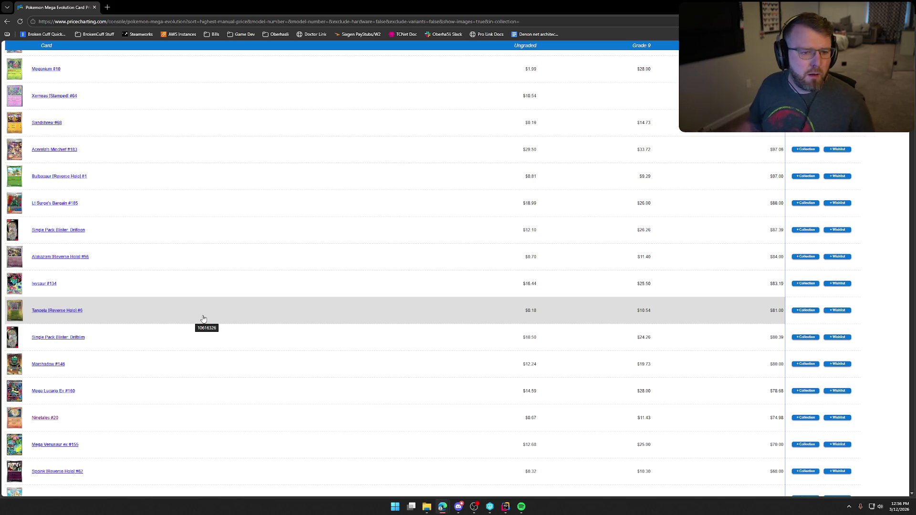
{"action": "key", "text": "alt+Tab"}
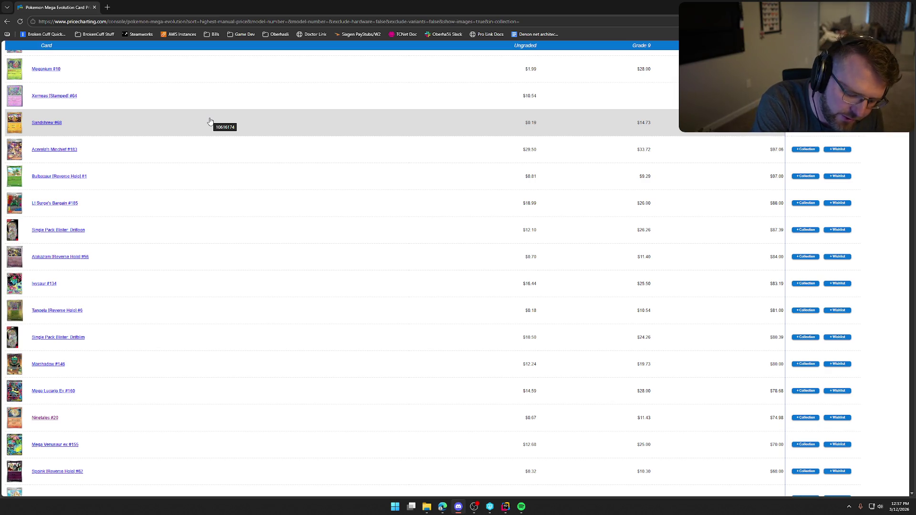
{"action": "middle_click", "coordinate": [48, 123]}
{"action": "left_click", "coordinate": [137, 8]}
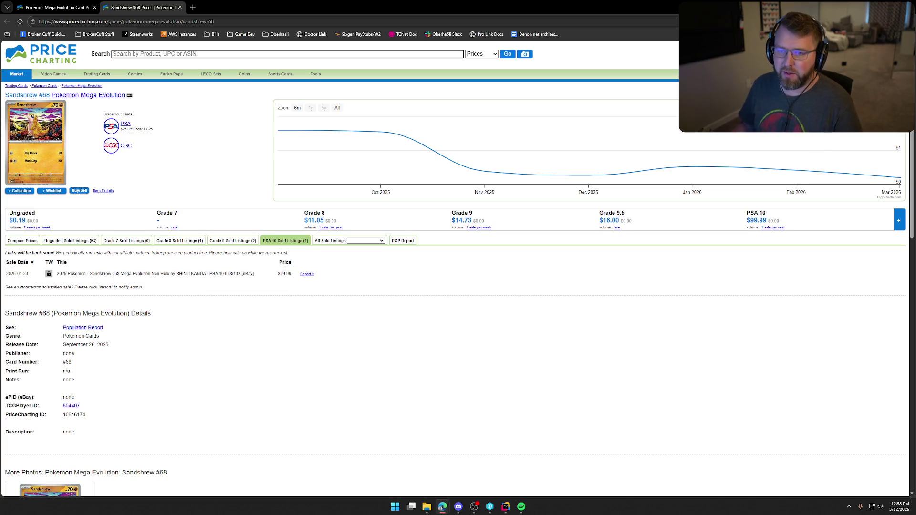
{"action": "key", "text": "ctrl+w"}
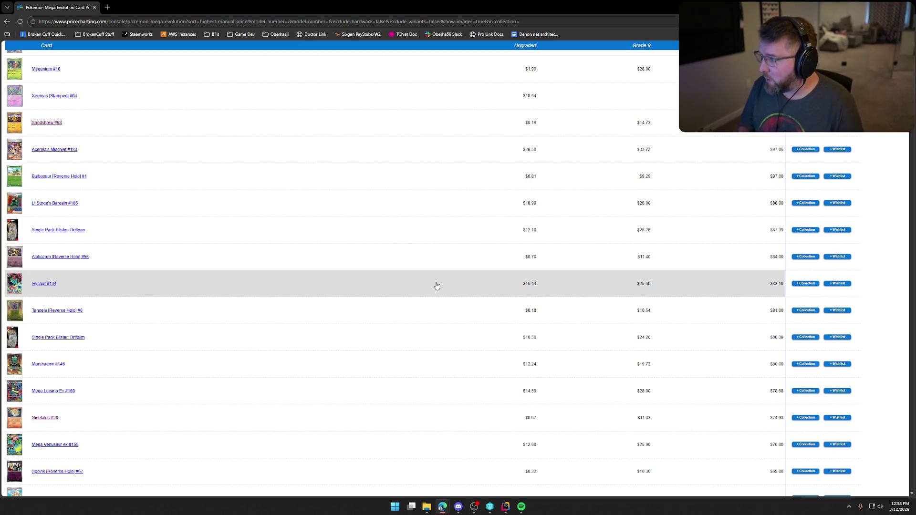
{"action": "left_click", "coordinate": [883, 204]}
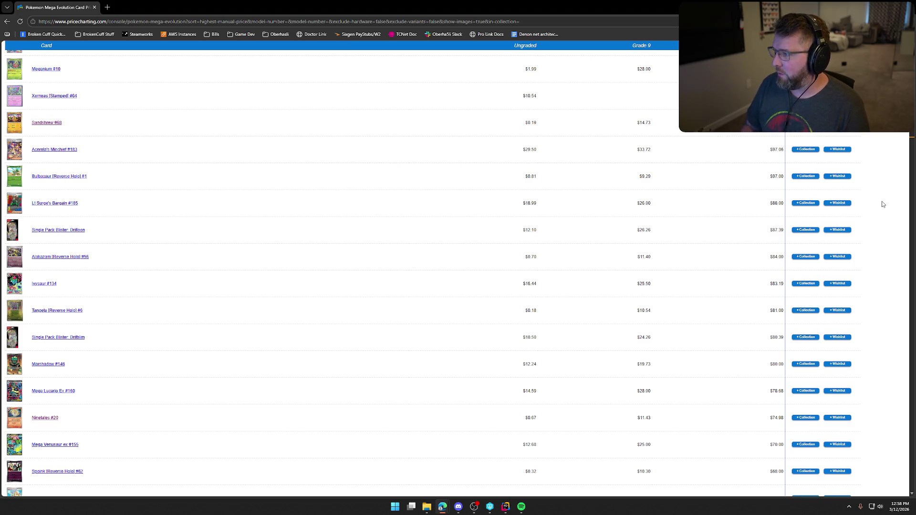
Step: Find card #16 and Chi-Yu [Reverse Holo] #31 in the Mega Evolution price list
{"action": "type", "text": "#"}
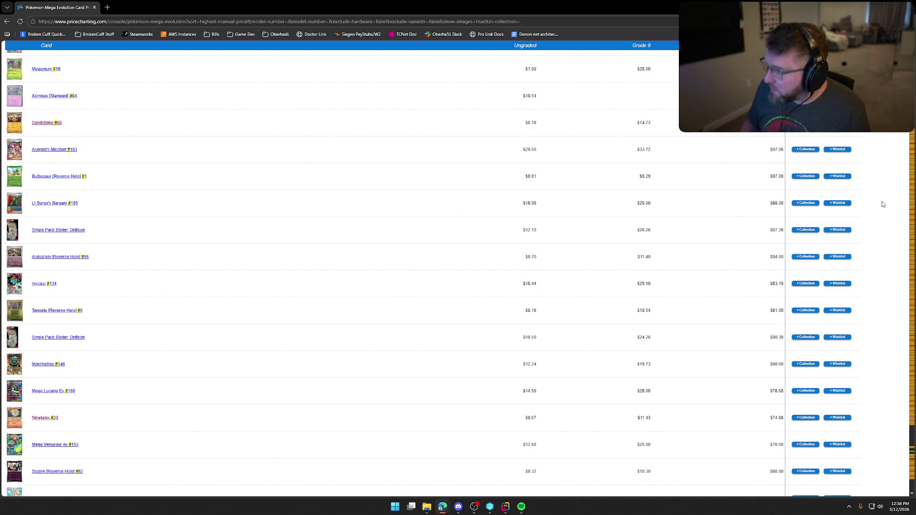
{"action": "type", "text": "16"}
{"action": "key", "text": "Return"}
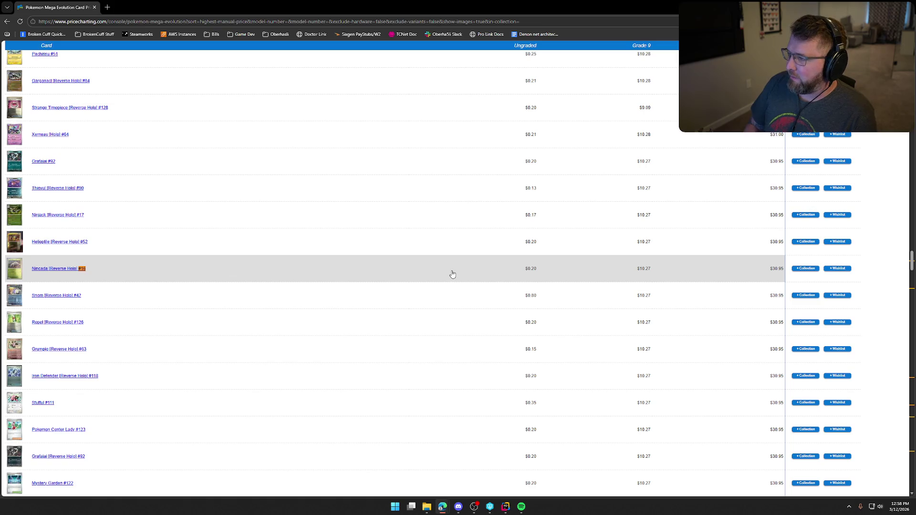
{"action": "key", "text": "BackSpace"}
{"action": "key", "text": "BackSpace"}
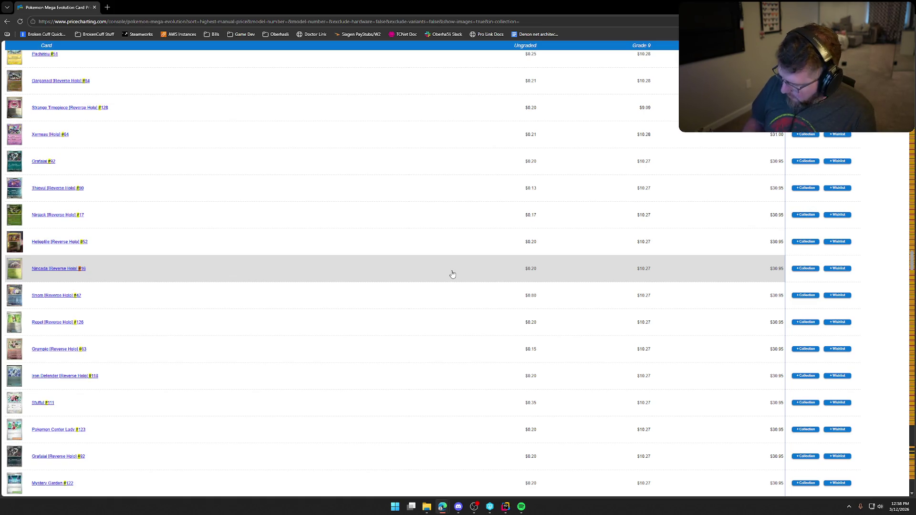
{"action": "type", "text": "31"}
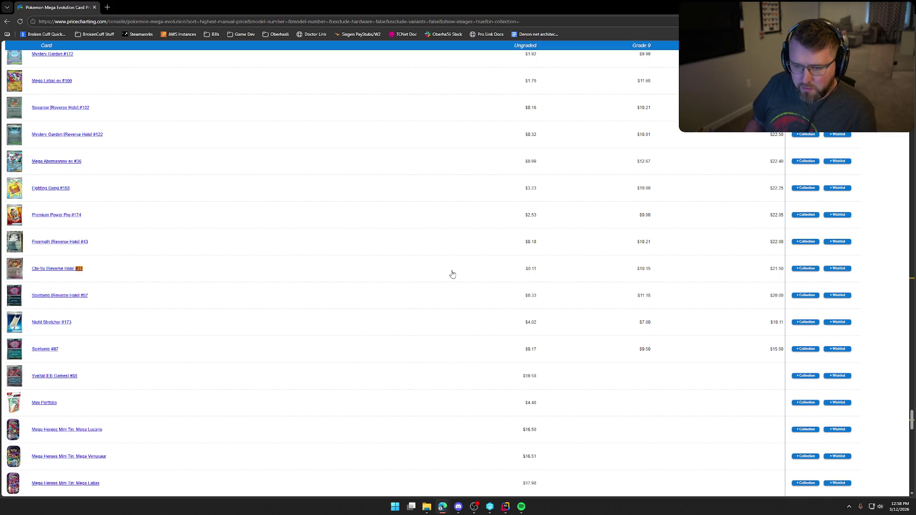
{"action": "key", "text": "Return"}
{"action": "key", "text": "Return"}
{"action": "key", "text": "Return"}
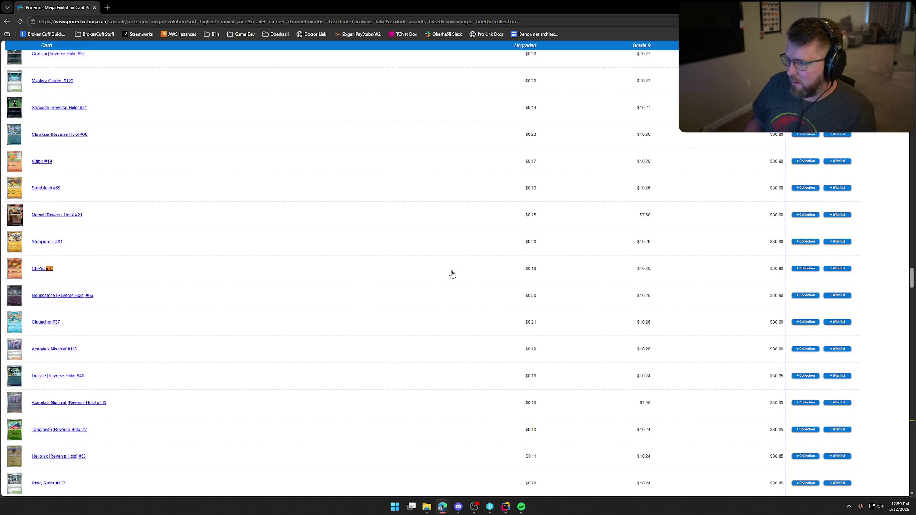
{"action": "key", "text": "Return"}
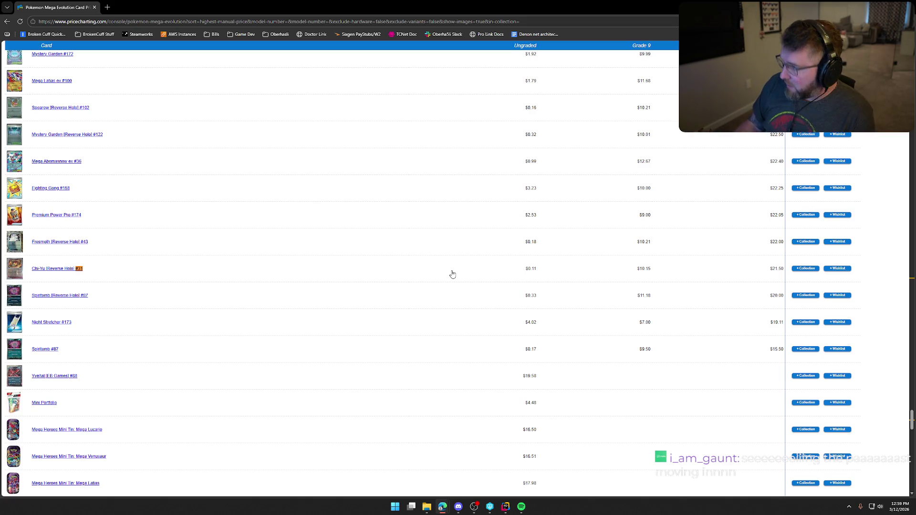
Step: Search the list for #29, then jump to Corphish [Reverse Holo] #33
{"action": "key", "text": "BackSpace"}
{"action": "type", "text": "2"}
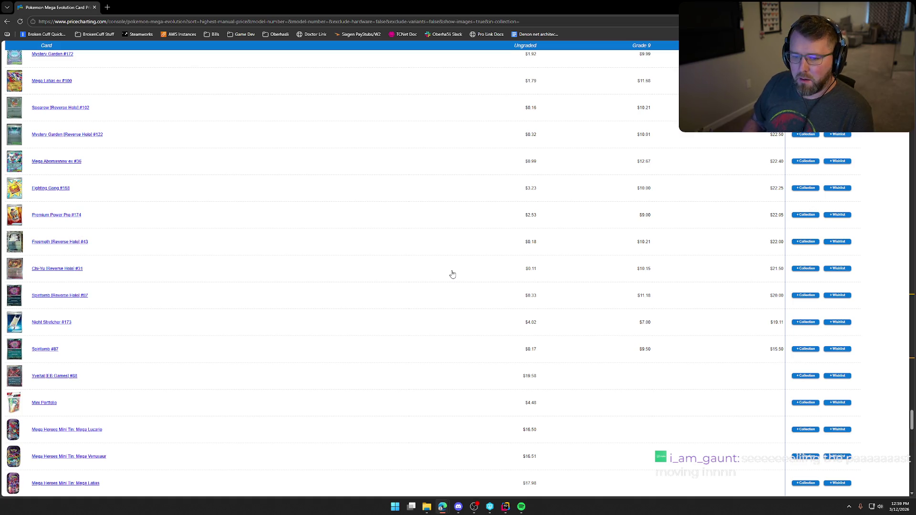
{"action": "type", "text": "9"}
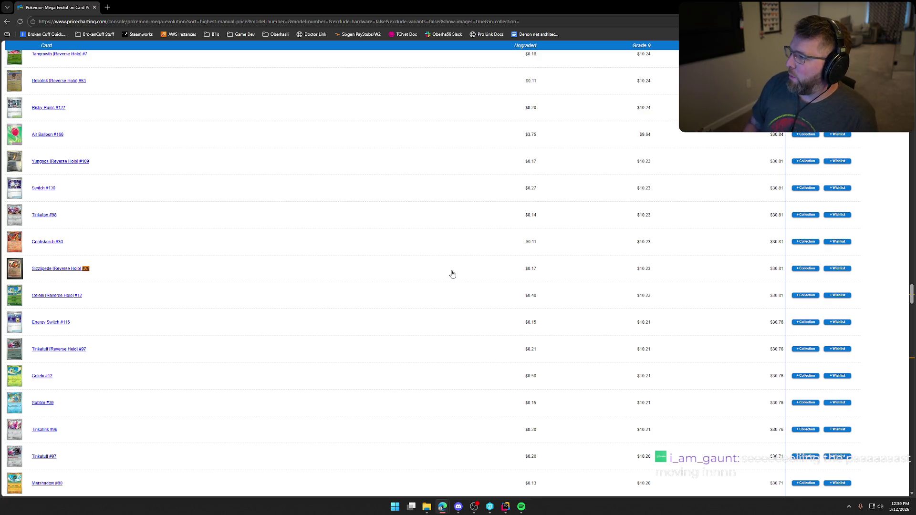
{"action": "key", "text": "BackSpace"}
{"action": "key", "text": "BackSpace"}
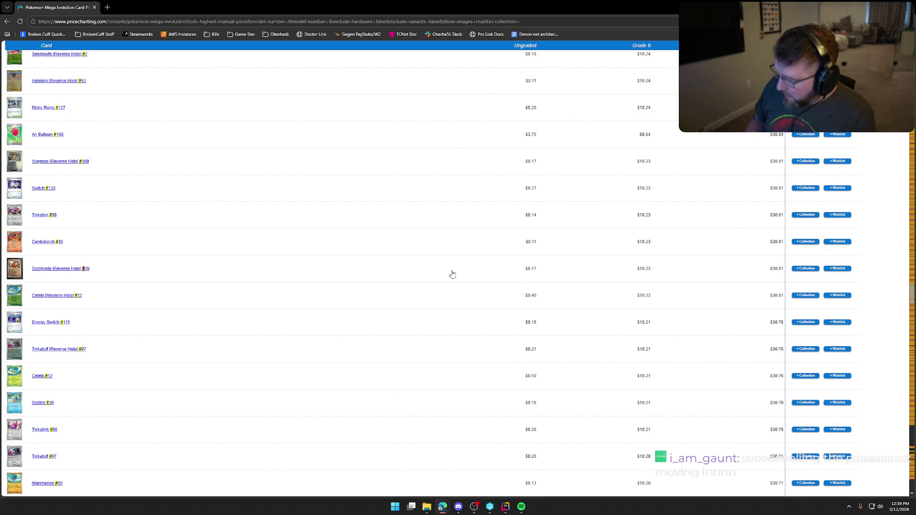
{"action": "type", "text": "33"}
{"action": "key", "text": "Return"}
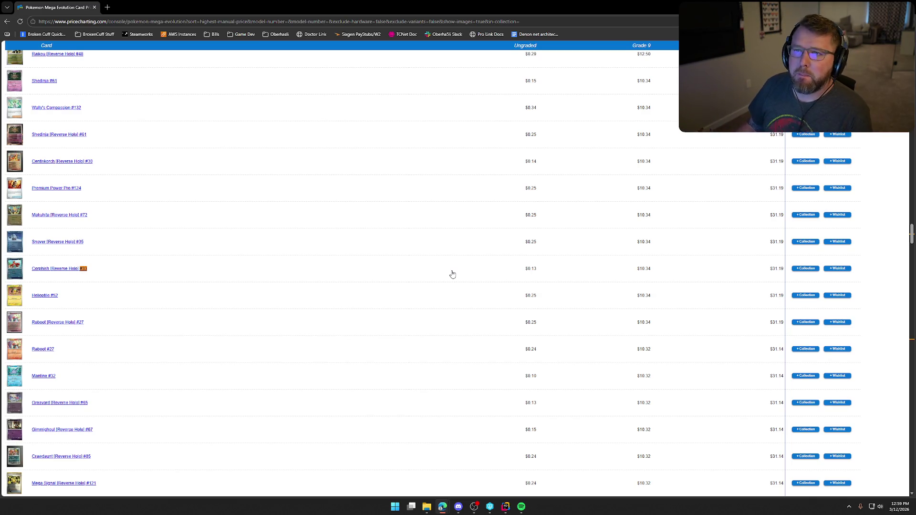
{"action": "key", "text": "BackSpace"}
{"action": "key", "text": "BackSpace"}
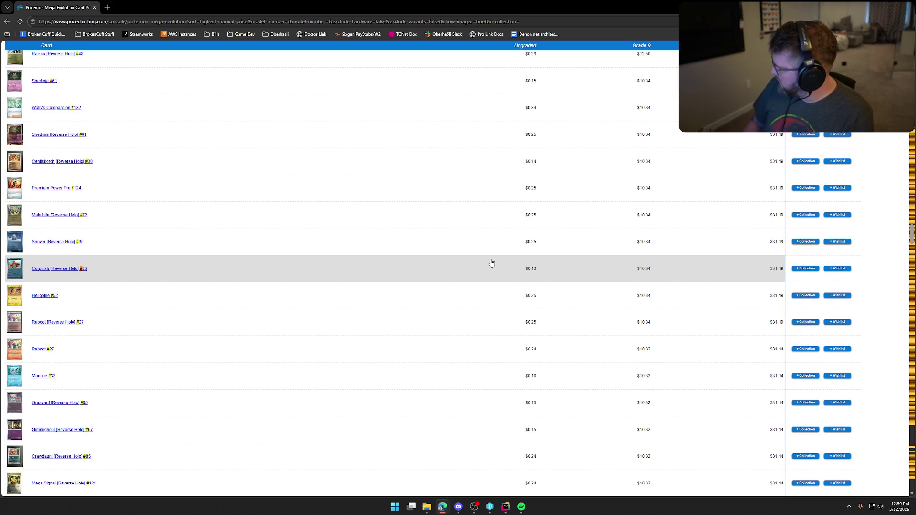
Step: Search the list for cards #95, #111 and #59
{"action": "key", "text": "BackSpace"}
{"action": "type", "text": "#95"}
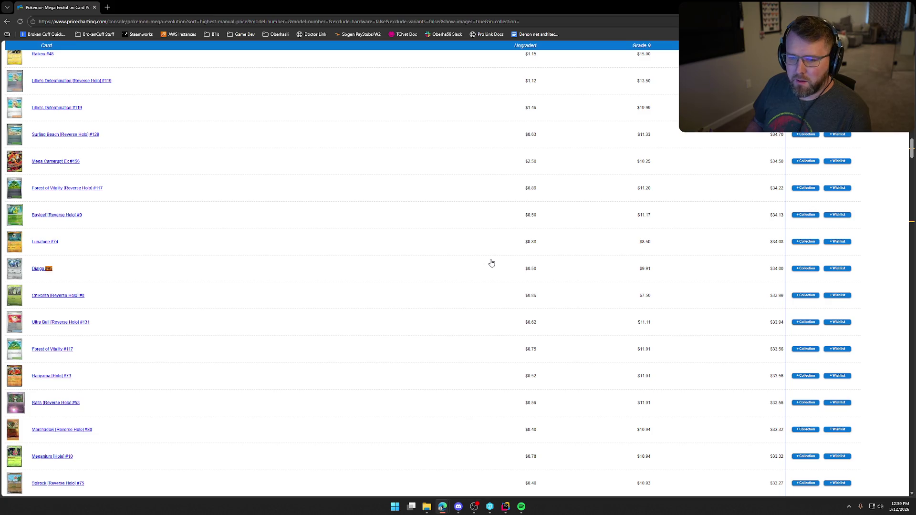
{"action": "key", "text": "Return"}
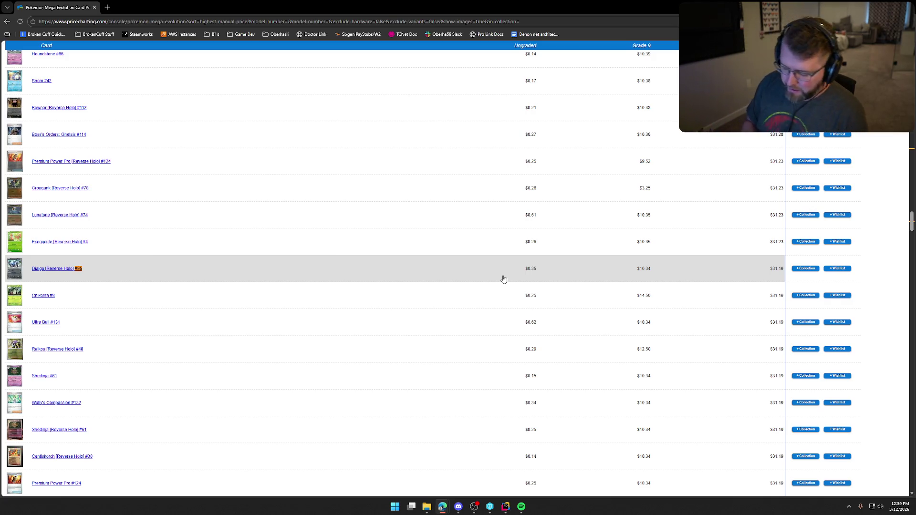
{"action": "key", "text": "BackSpace"}
{"action": "key", "text": "BackSpace"}
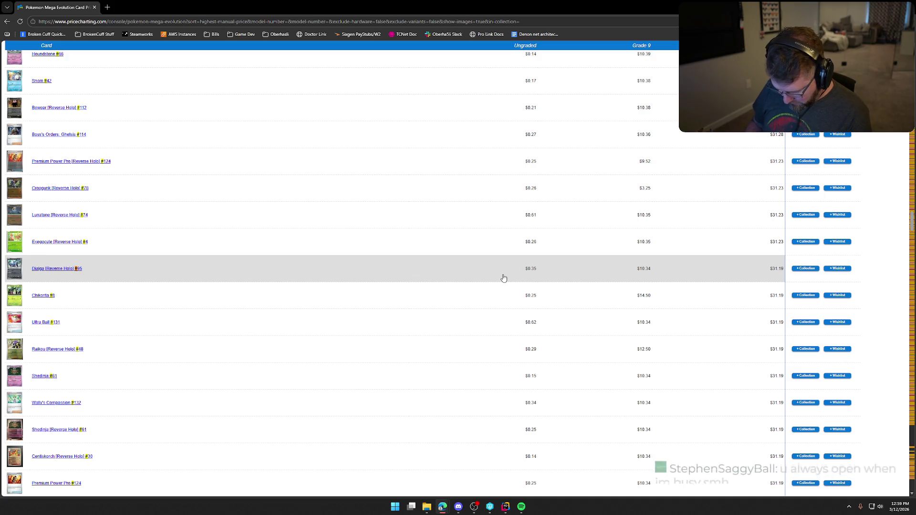
{"action": "type", "text": "111"}
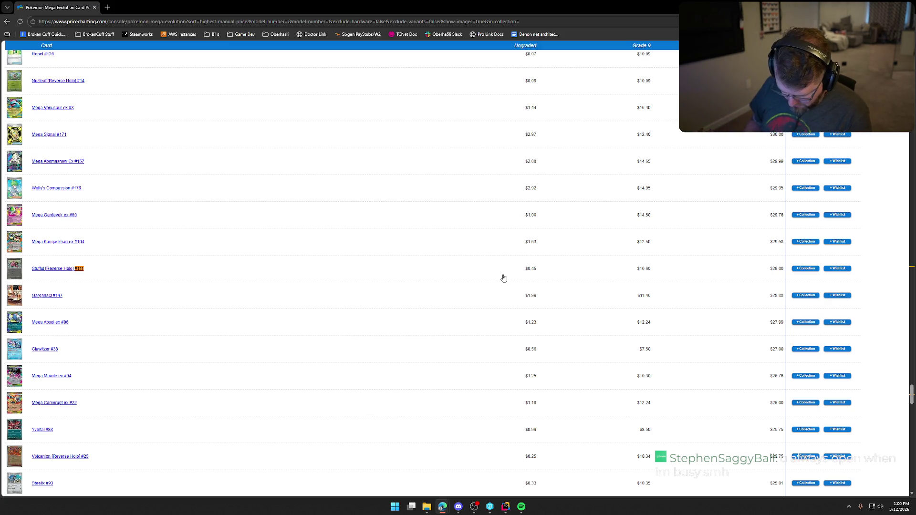
{"action": "key", "text": "BackSpace"}
{"action": "key", "text": "BackSpace"}
{"action": "key", "text": "BackSpace"}
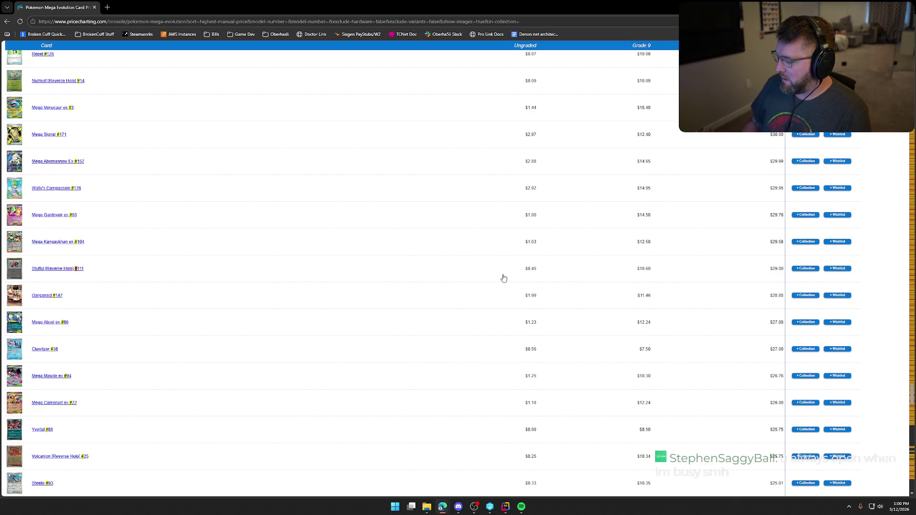
{"action": "type", "text": "59"}
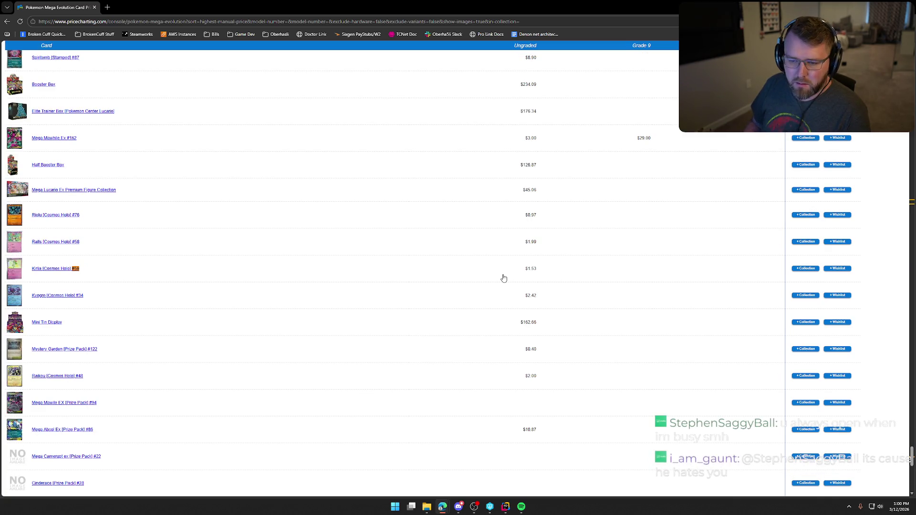
{"action": "key", "text": "Return"}
{"action": "key", "text": "Return"}
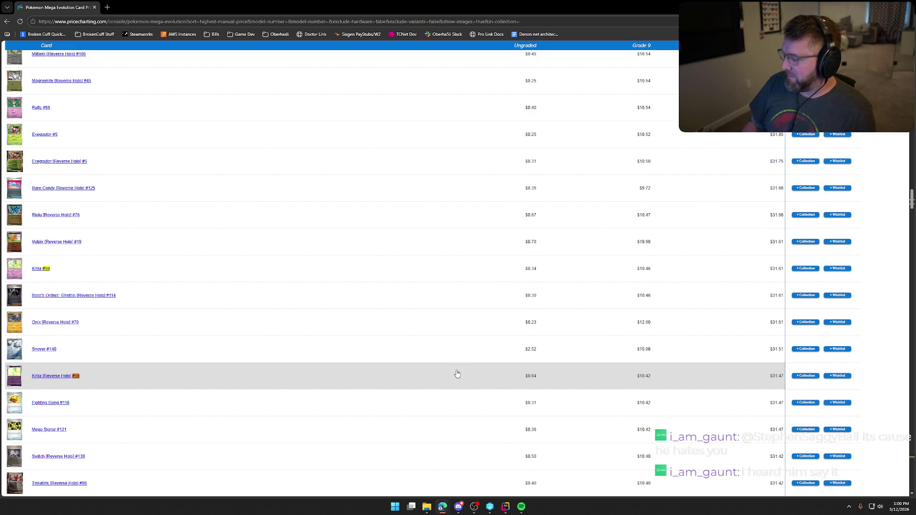
Step: Search for #28, then step through matches to Volcanion [Reverse Holo] #25
{"action": "scroll", "coordinate": [458, 374], "scroll_direction": "down", "scroll_amount": 20}
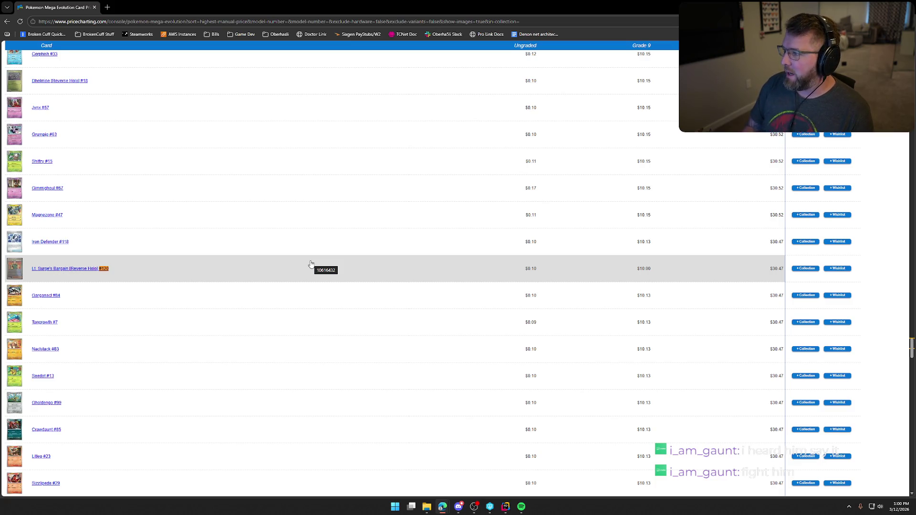
{"action": "key", "text": "BackSpace"}
{"action": "key", "text": "BackSpace"}
{"action": "key", "text": "BackSpace"}
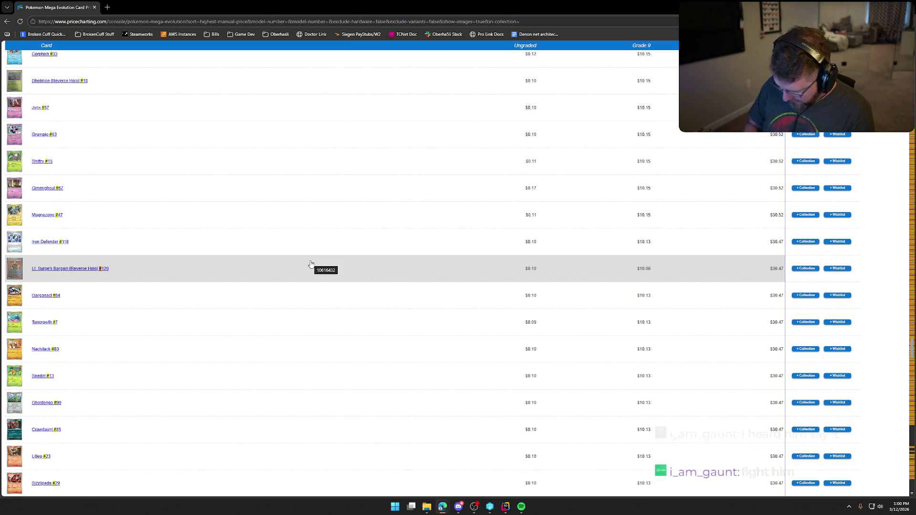
{"action": "type", "text": "28"}
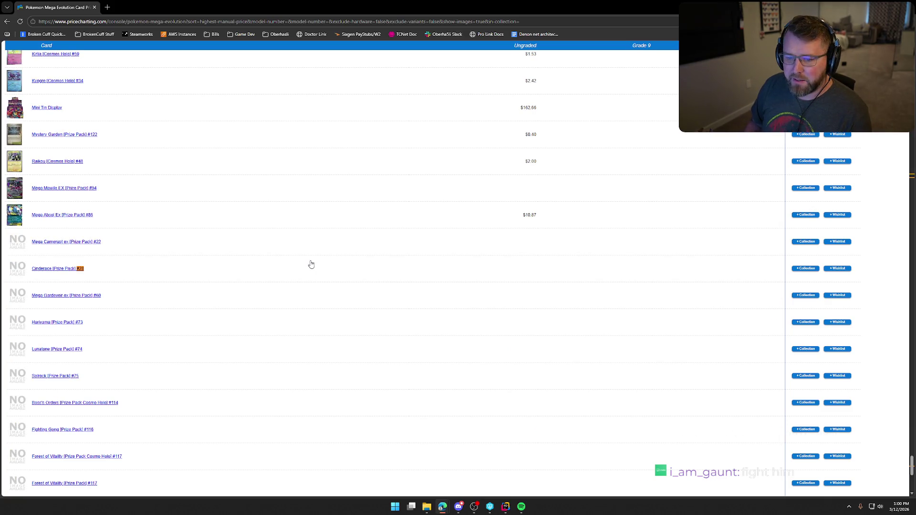
{"action": "key", "text": "Return"}
{"action": "key", "text": "Return"}
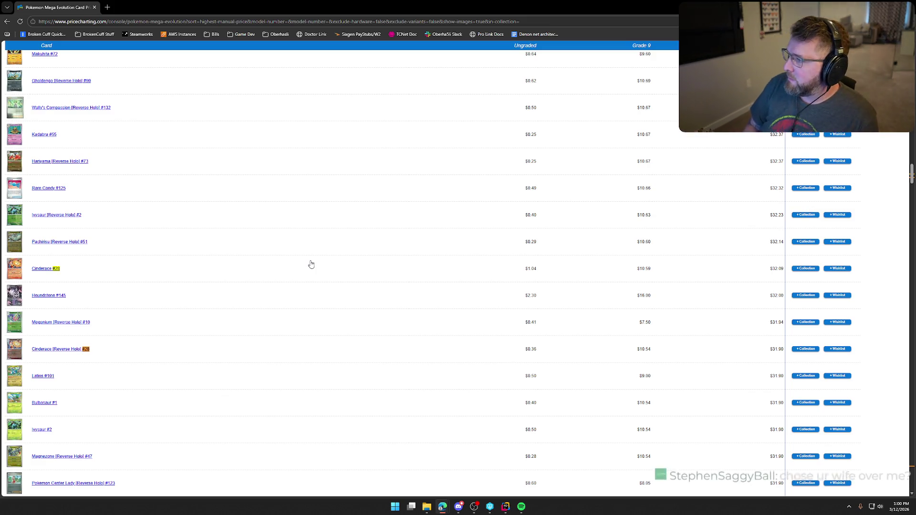
{"action": "key", "text": "Return"}
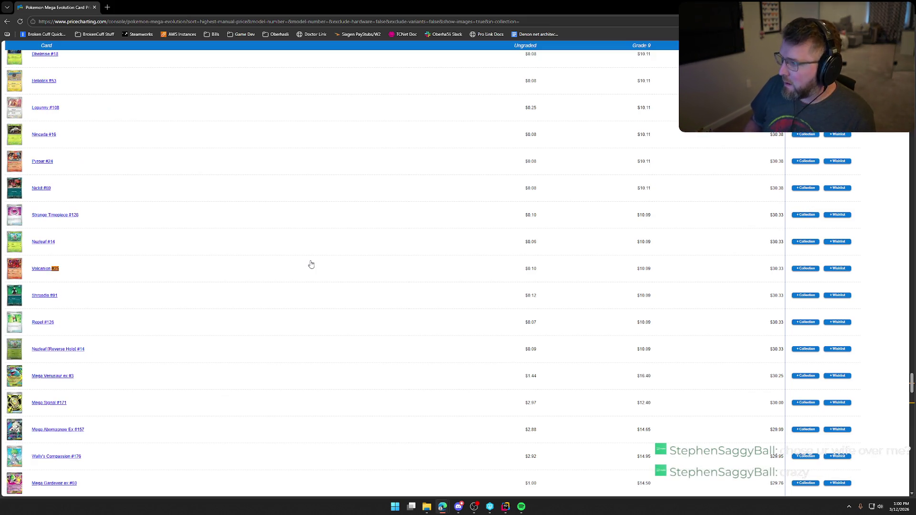
{"action": "key", "text": "Return"}
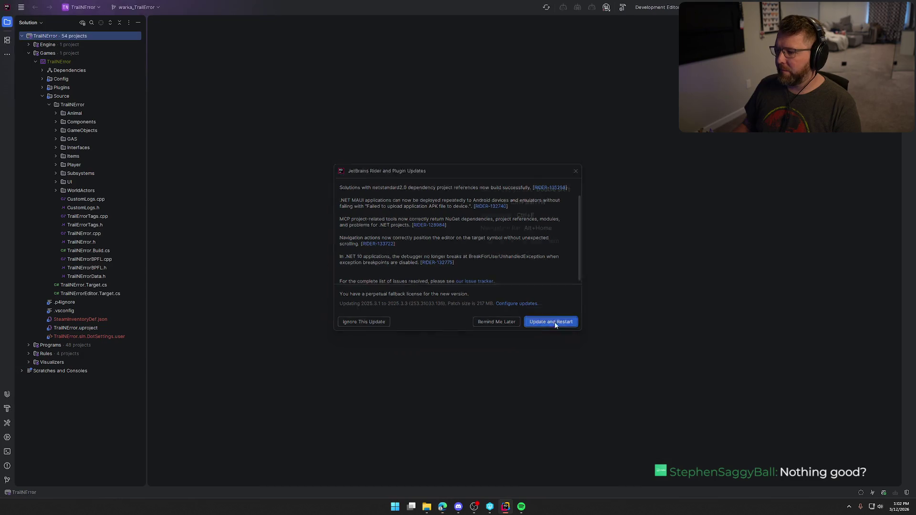
Step: Accept the JetBrains Rider and plugin update with Update and Restart
{"action": "left_click", "coordinate": [552, 346]}
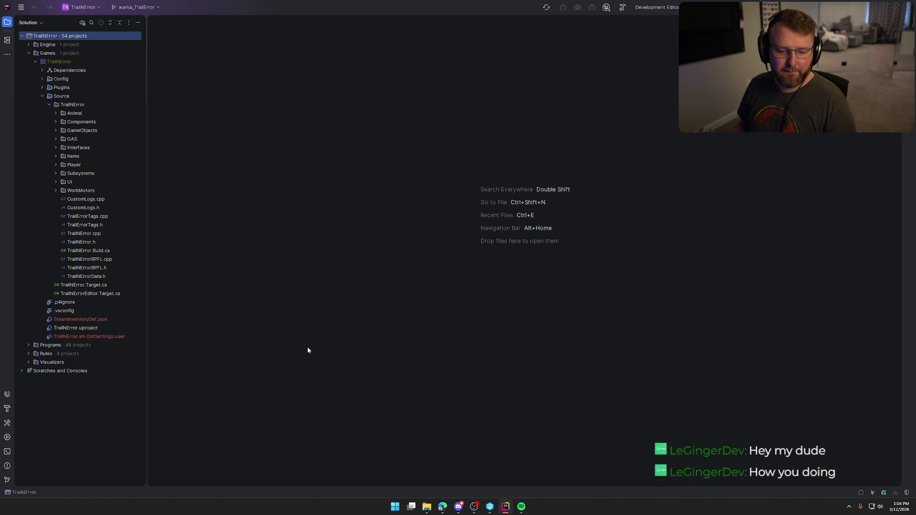
Step: Launch Notion from Start search to bring up the Trail n Error To Do board
{"action": "key", "text": "alt+Tab"}
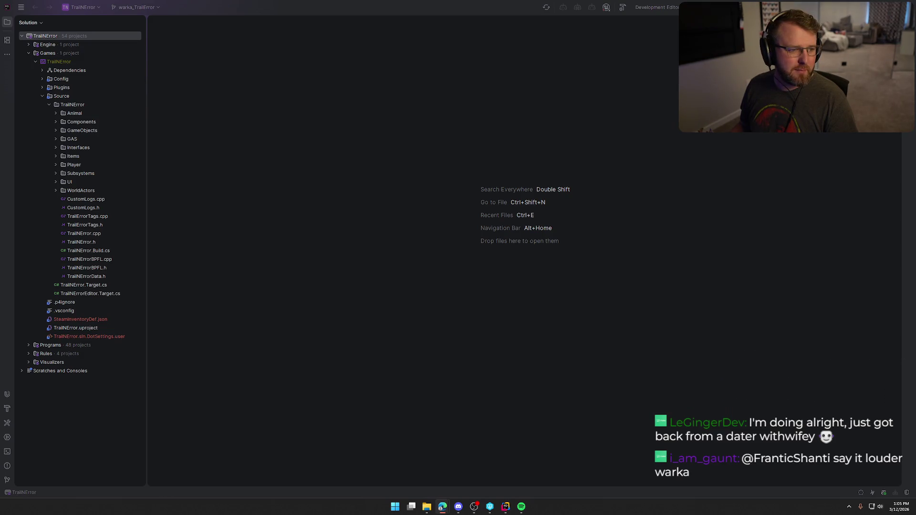
{"action": "key", "text": "super"}
{"action": "type", "text": "notion"}
{"action": "left_click", "coordinate": [394, 245]}
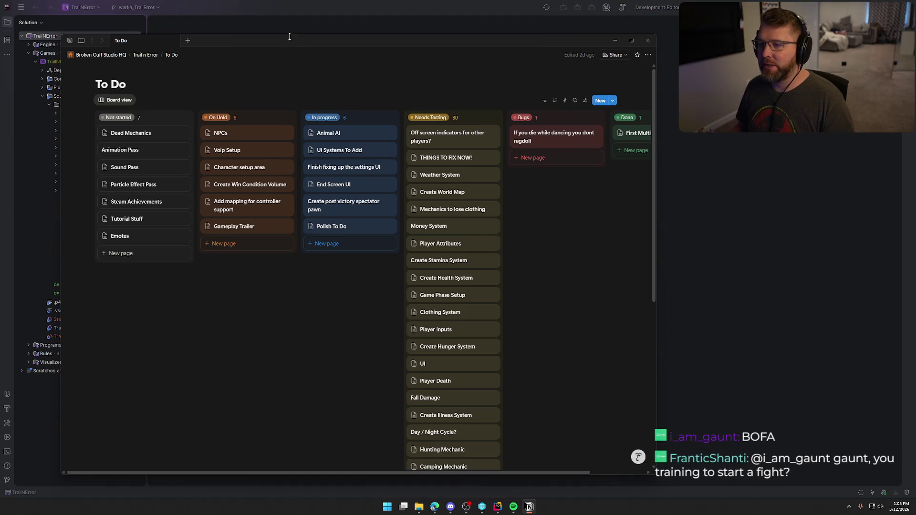
Step: Open 'UI Systems To Add' to review its Event System and Death Screen checklist, then minimize Notion
{"action": "left_click_drag", "start_coordinate": [295, 42], "coordinate": [307, 36]}
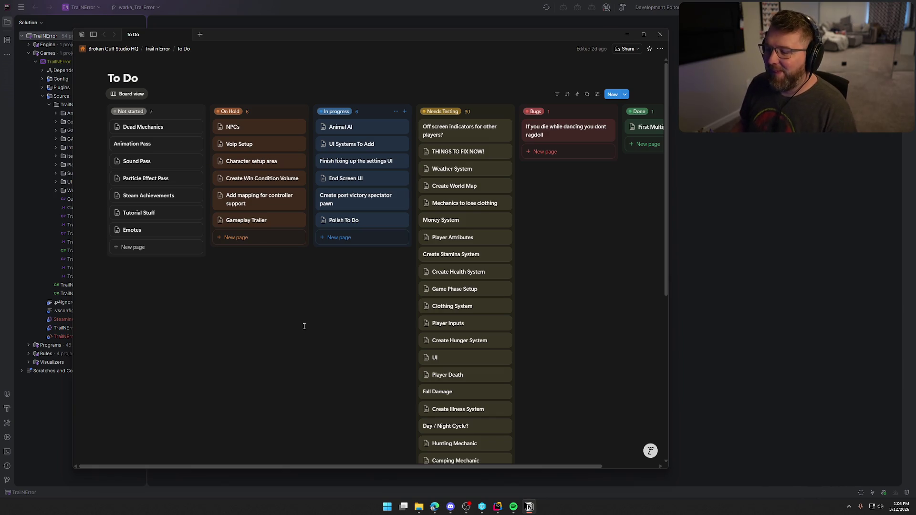
{"action": "scroll", "coordinate": [305, 326], "scroll_direction": "down", "scroll_amount": 1}
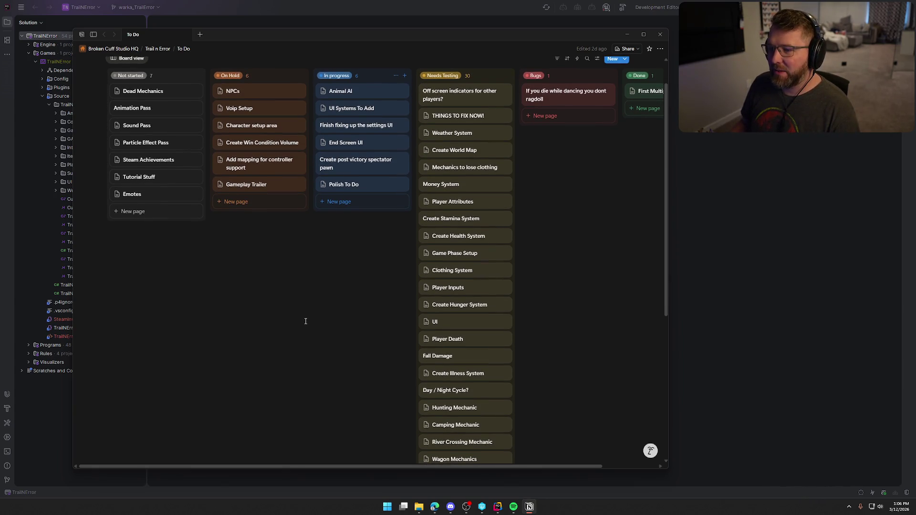
{"action": "left_click", "coordinate": [353, 107]}
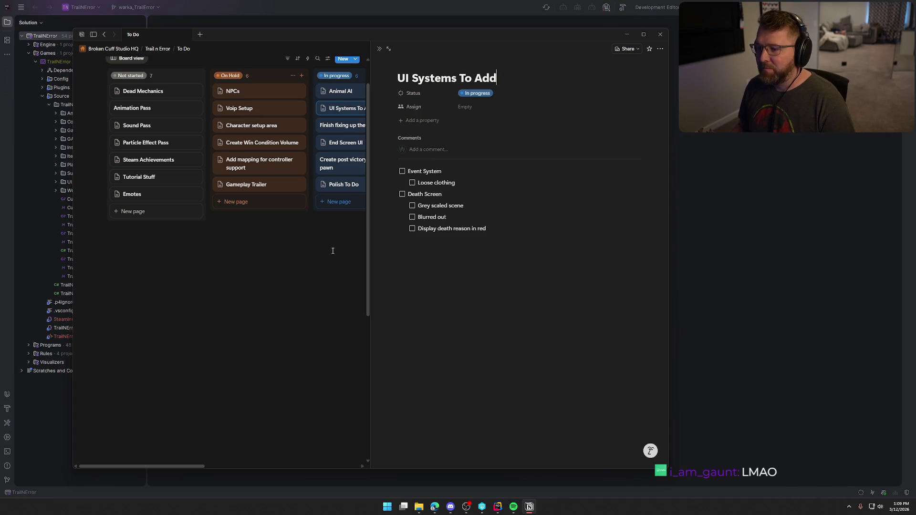
{"action": "key", "text": "super+Down"}
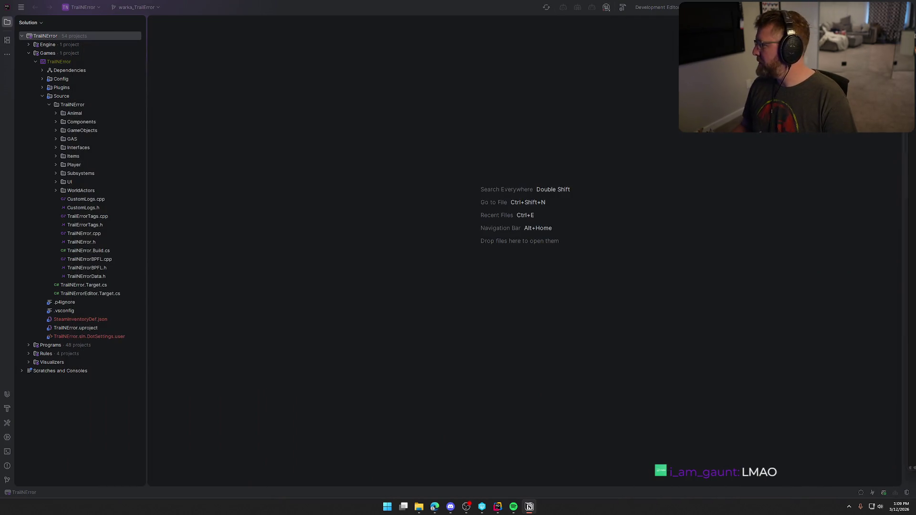
Step: Build the TrailNError solution in Rider, then close the log panel once Unreal Editor launches
{"action": "left_click", "coordinate": [597, 272]}
{"action": "key", "text": "ctrl+shift+b"}
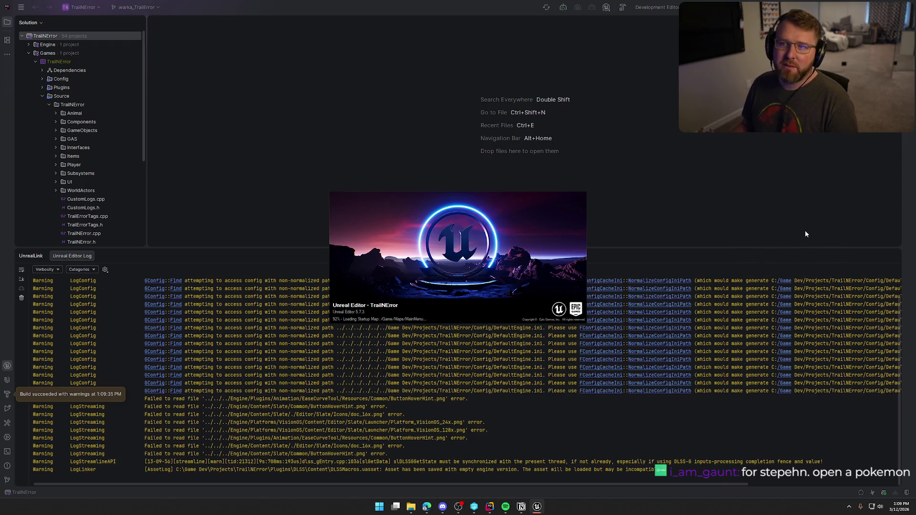
{"action": "left_click", "coordinate": [894, 256]}
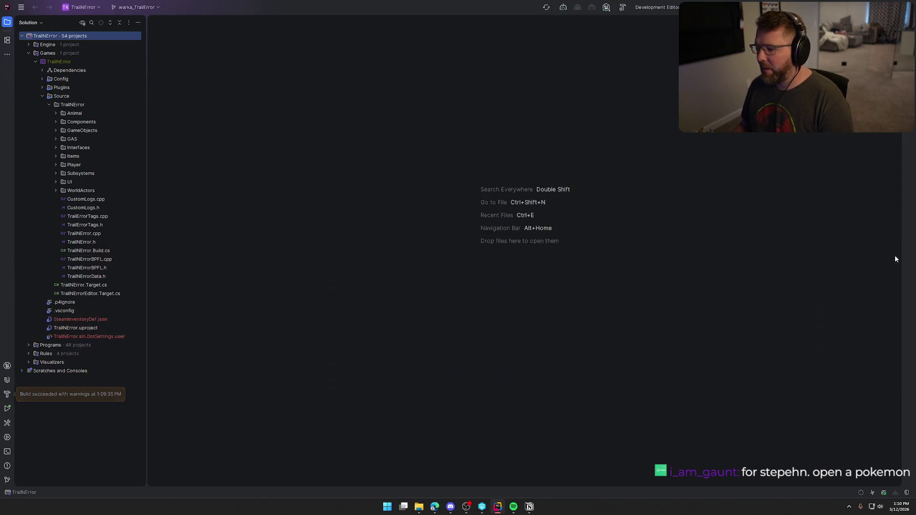
Step: Bring up Unreal Editor showing the TrailNError MainMenu level's wagon, oxen and campsite scene
{"action": "left_click", "coordinate": [539, 508]}
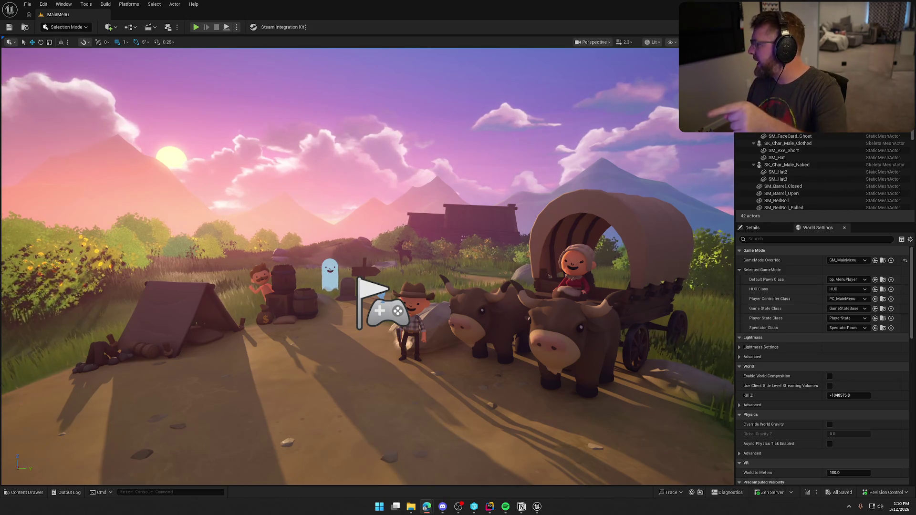
Step: Maximize the Power Packs browser on the main screen and check the BB Rewind Diamond level's price
{"action": "mouse_move", "coordinate": [915, 55]}
{"action": "left_mouse_down"}
{"action": "mouse_move", "coordinate": [385, 55]}
{"action": "mouse_move", "coordinate": [448, 56]}
{"action": "left_mouse_up"}
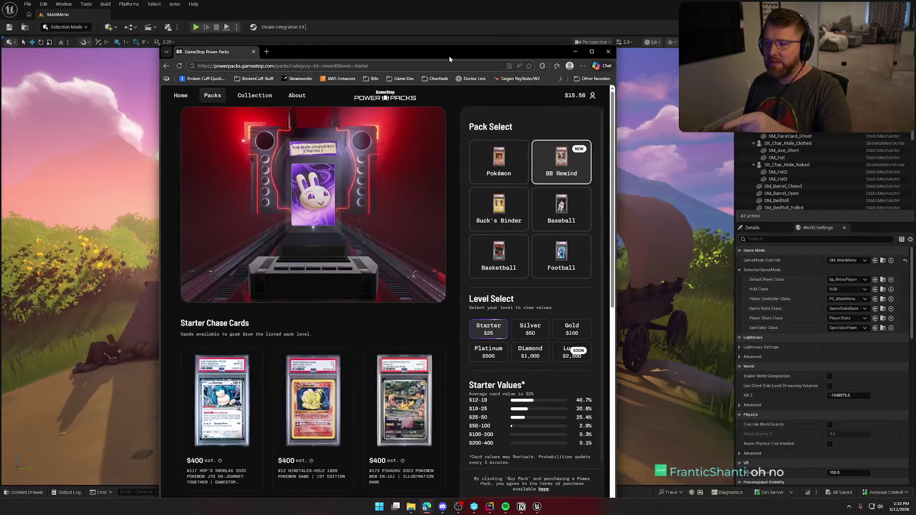
{"action": "double_click", "coordinate": [448, 56]}
{"action": "scroll", "coordinate": [191, 313], "scroll_direction": "down", "scroll_amount": 6}
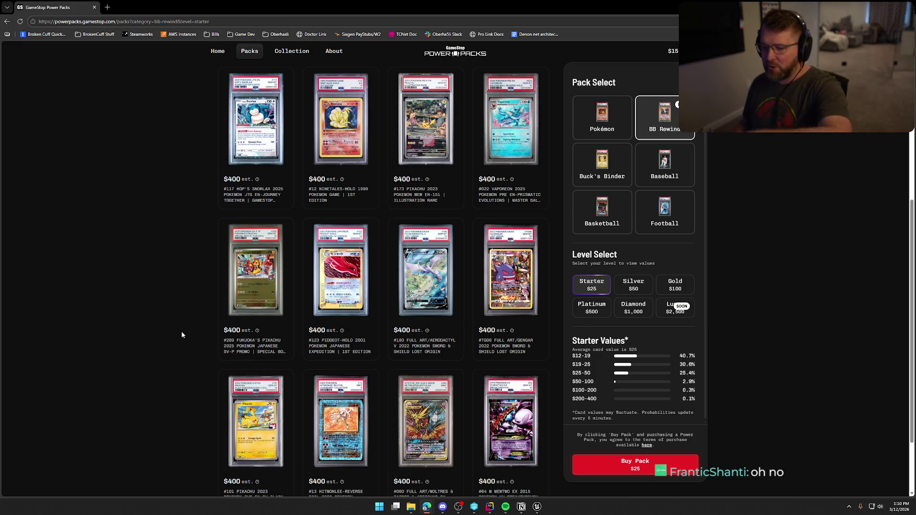
{"action": "scroll", "coordinate": [182, 330], "scroll_direction": "down", "scroll_amount": 5}
{"action": "scroll", "coordinate": [186, 328], "scroll_direction": "up", "scroll_amount": 6}
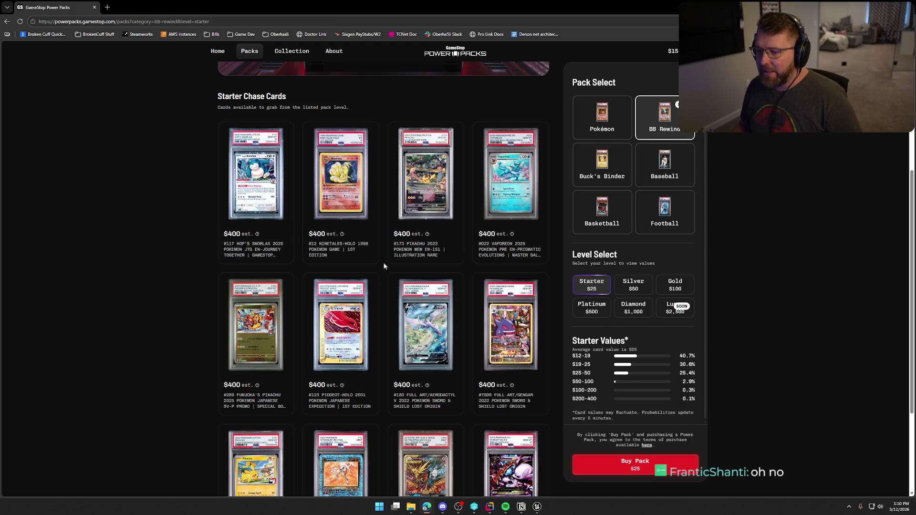
{"action": "scroll", "coordinate": [380, 392], "scroll_direction": "down", "scroll_amount": 3}
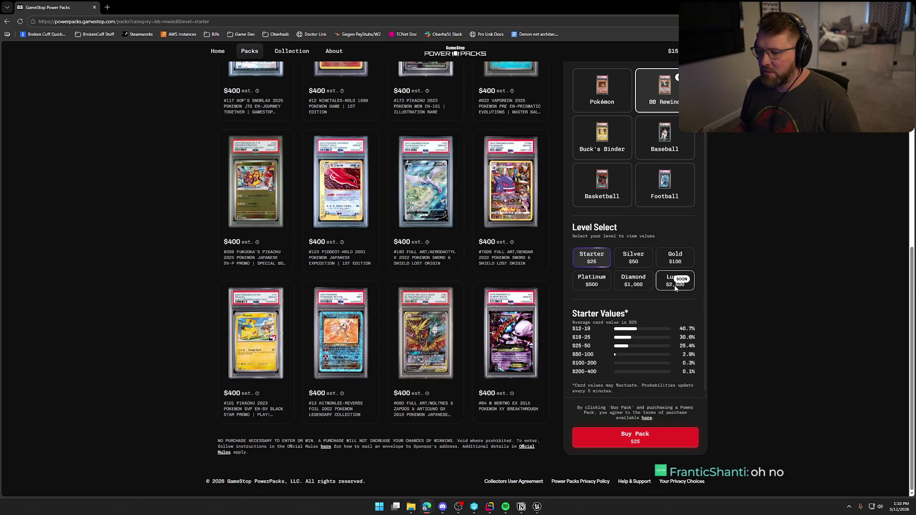
{"action": "left_click", "coordinate": [635, 282]}
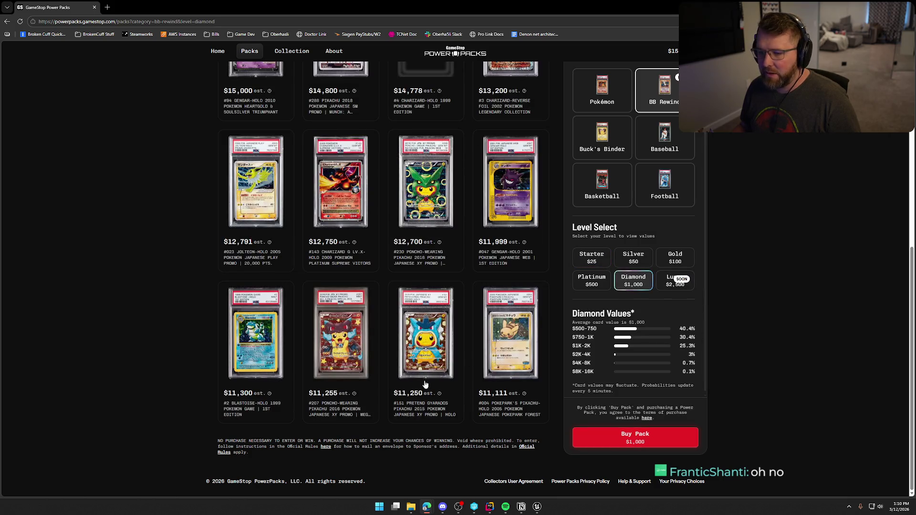
{"action": "scroll", "coordinate": [452, 380], "scroll_direction": "up", "scroll_amount": 2}
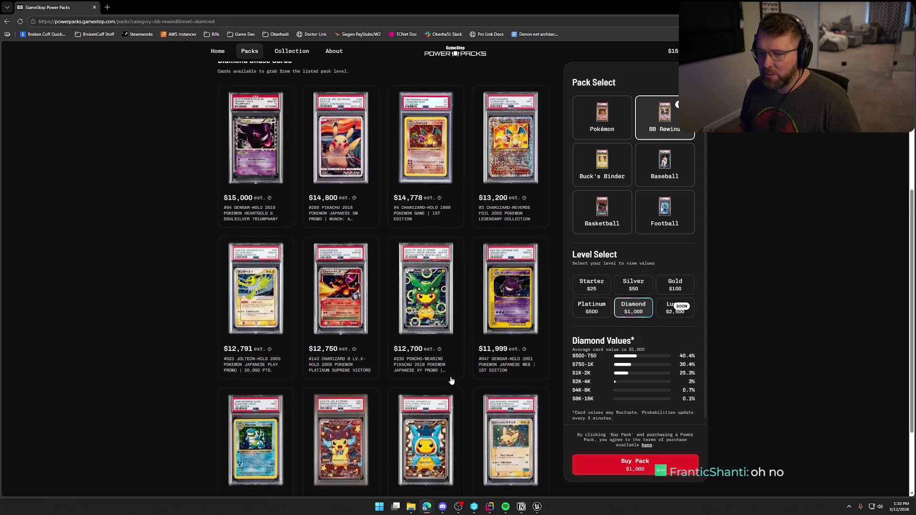
Step: Switch the BB Rewind pack to the Gold level at $100, then return to Unreal Editor
{"action": "left_click", "coordinate": [675, 285]}
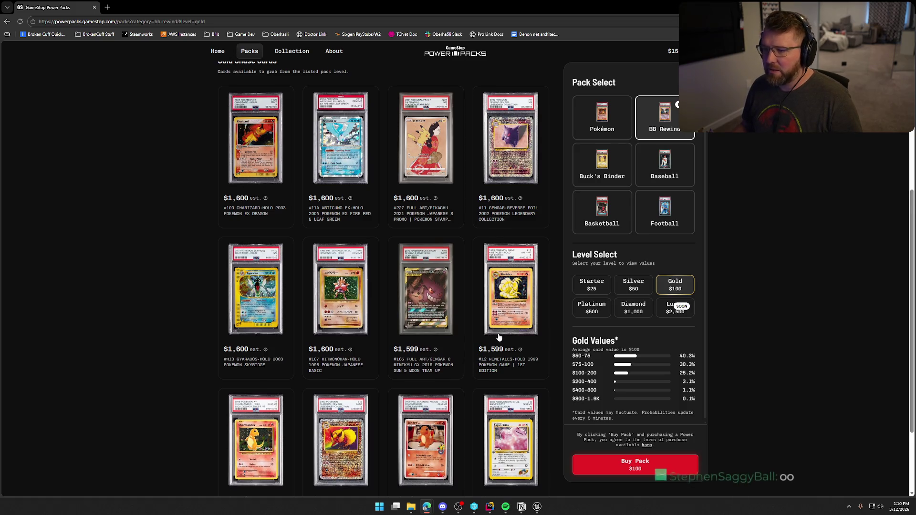
{"action": "scroll", "coordinate": [498, 337], "scroll_direction": "down", "scroll_amount": 2}
{"action": "scroll", "coordinate": [498, 337], "scroll_direction": "down", "scroll_amount": 1}
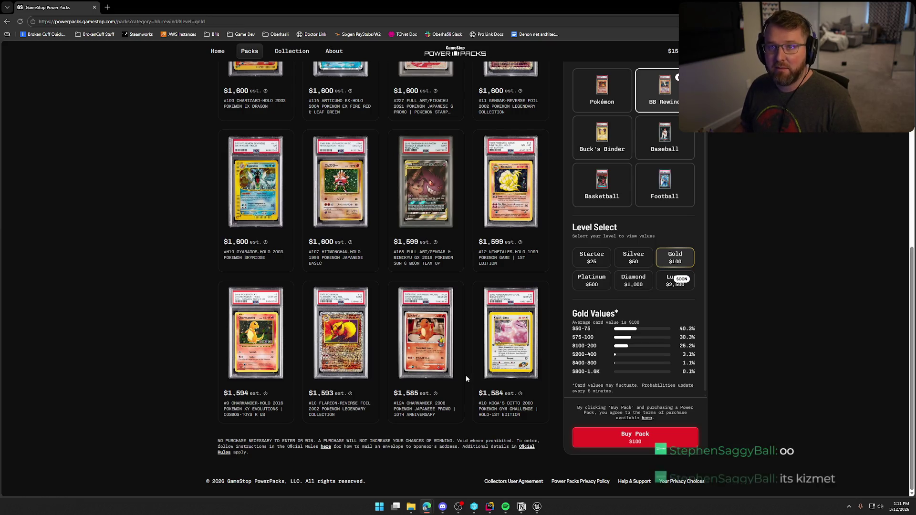
{"action": "scroll", "coordinate": [472, 369], "scroll_direction": "up", "scroll_amount": 5}
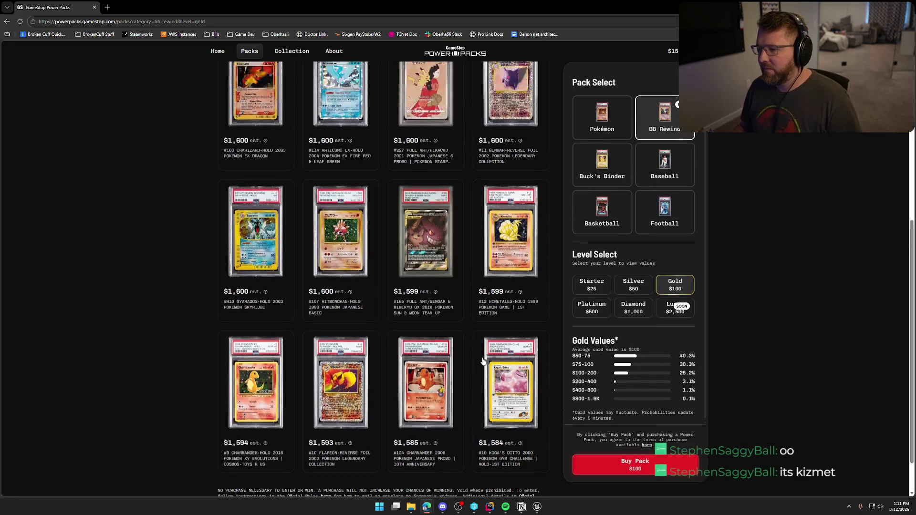
{"action": "scroll", "coordinate": [484, 362], "scroll_direction": "up", "scroll_amount": 4}
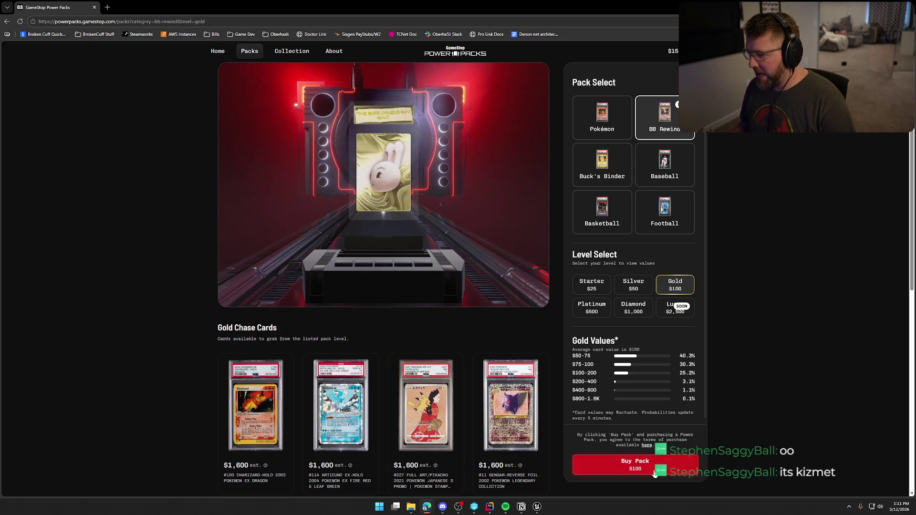
{"action": "key", "text": "alt+Tab"}
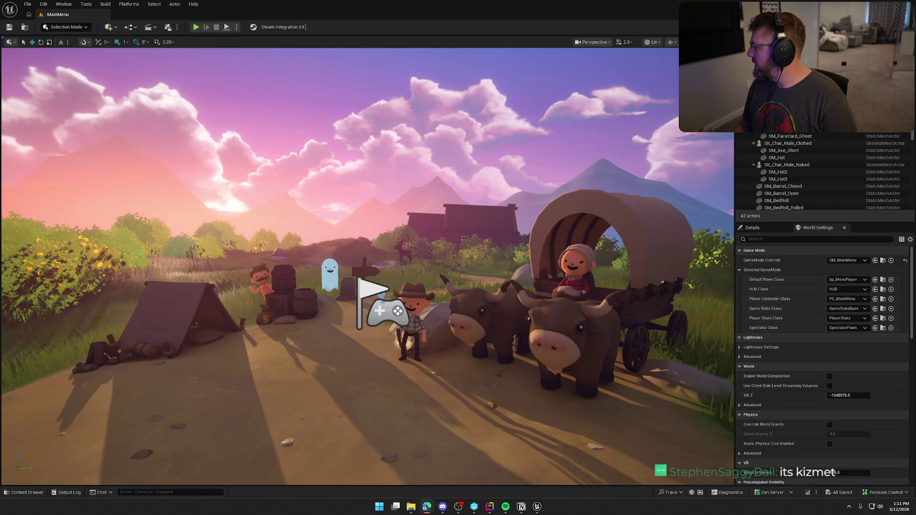
Step: Watch the $100 Gold pack reveal a PSA 9 Full Art Ditto V valued at $50
{"action": "key", "text": "alt+Tab"}
{"action": "double_click", "coordinate": [440, 69]}
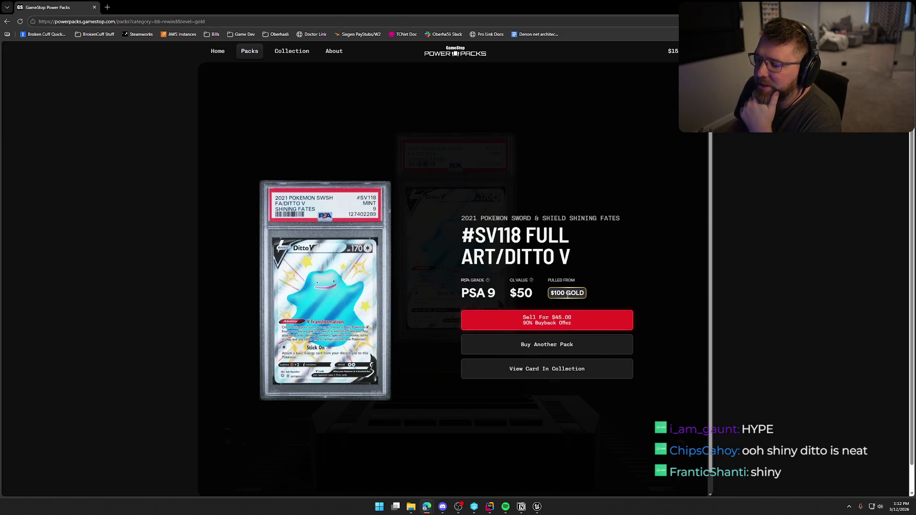
{"action": "left_click", "coordinate": [674, 275]}
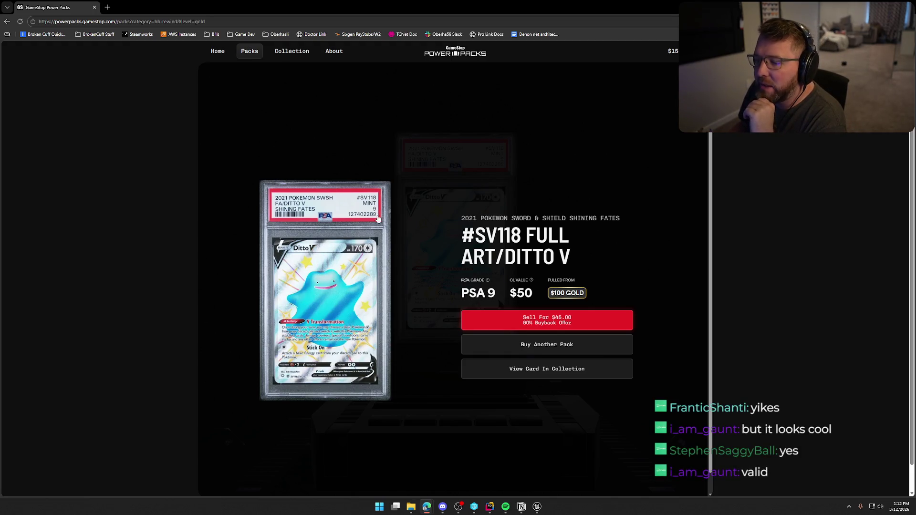
Step: Check Unreal Editor briefly, then watch the BB Rewind Silver pack open to a bunny card
{"action": "key", "text": "alt+Tab"}
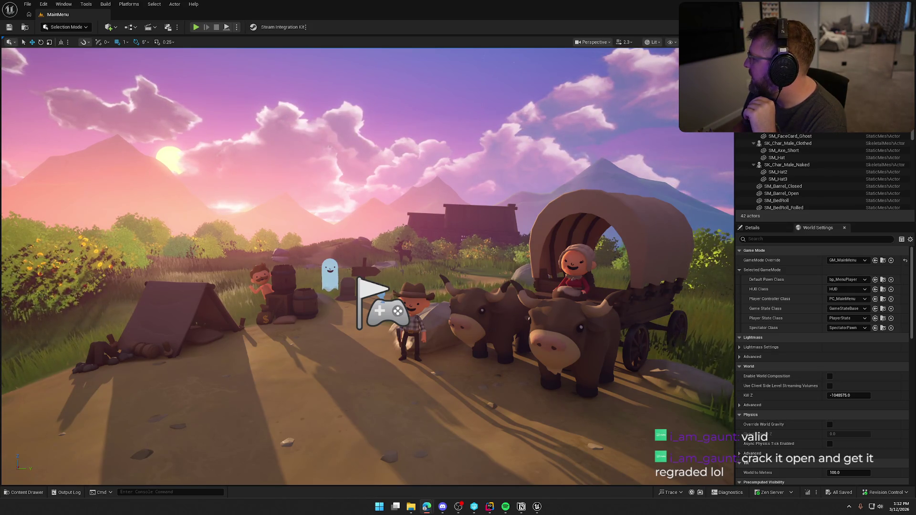
{"action": "key", "text": "alt+Tab"}
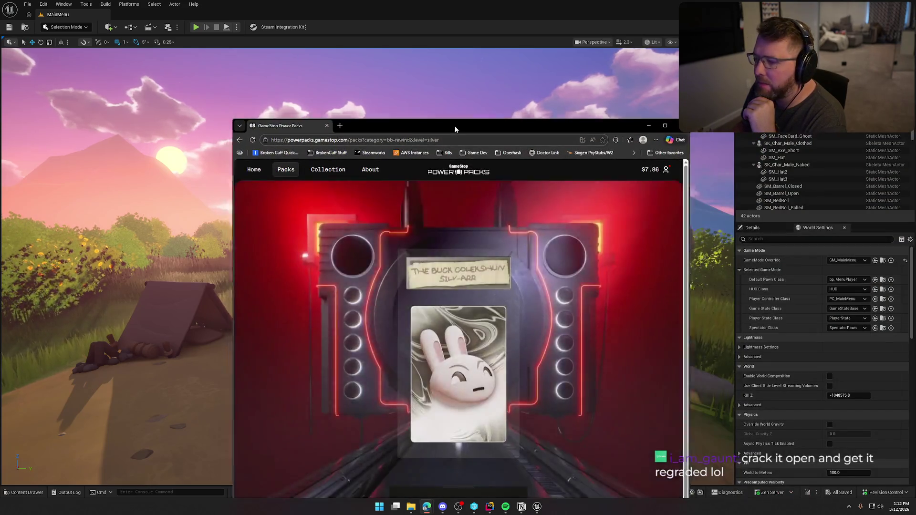
{"action": "double_click", "coordinate": [454, 126]}
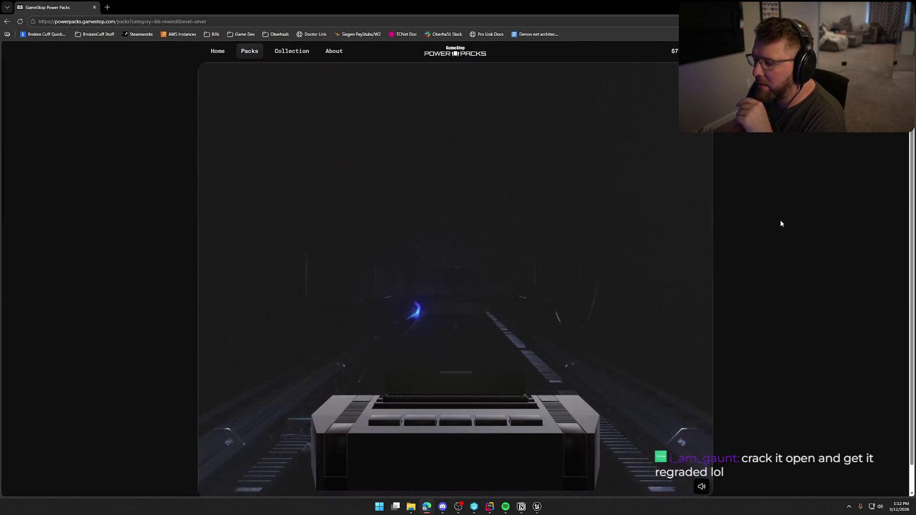
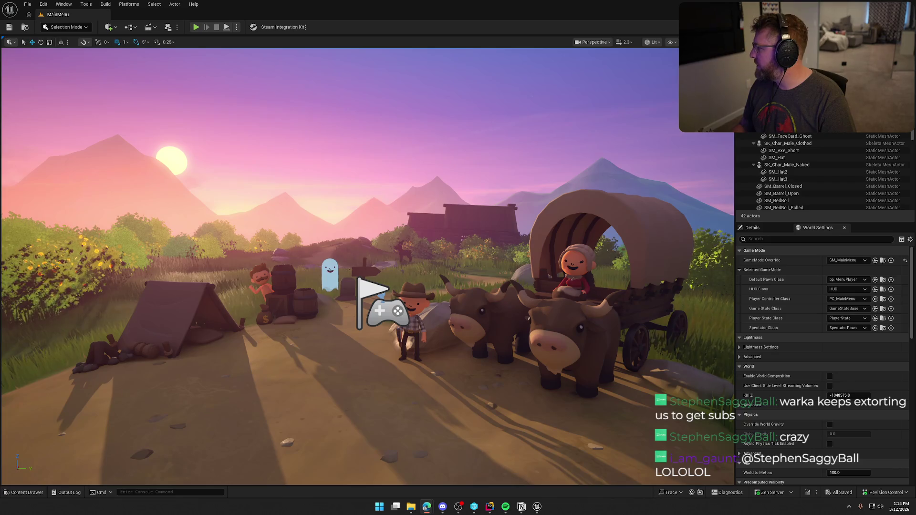
Step: Watch a GameStop Power Packs starter pack reveal a PSA 9 #066 Exeggutor worth $24, then return to Unreal
{"action": "key", "text": "alt+Tab"}
{"action": "double_click", "coordinate": [578, 53]}
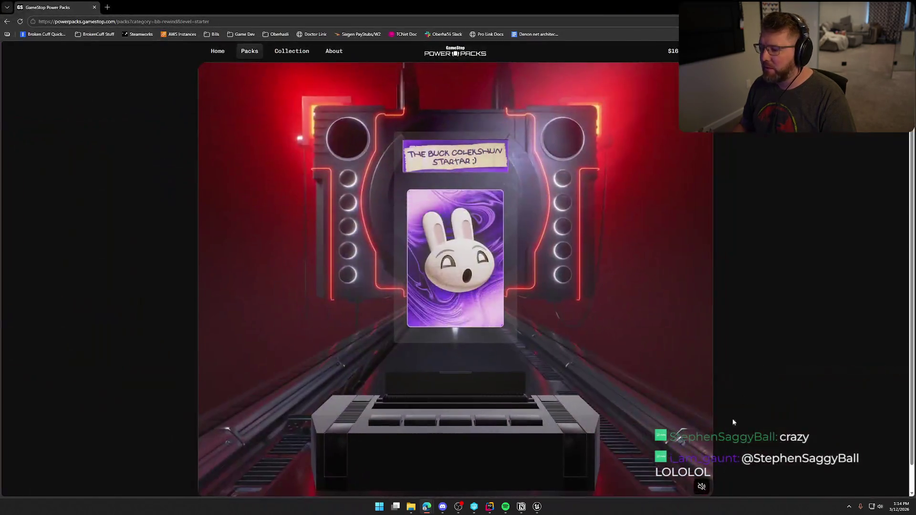
{"action": "left_click", "coordinate": [701, 487]}
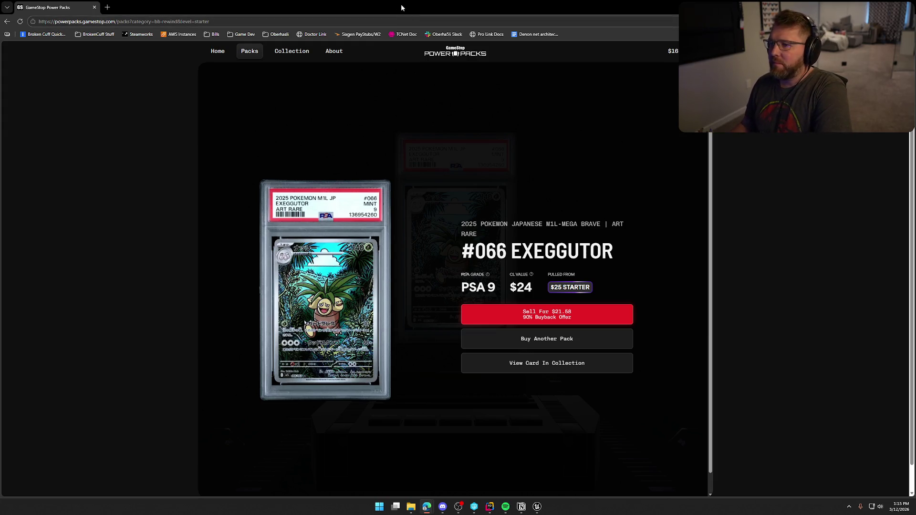
{"action": "key", "text": "alt+Tab"}
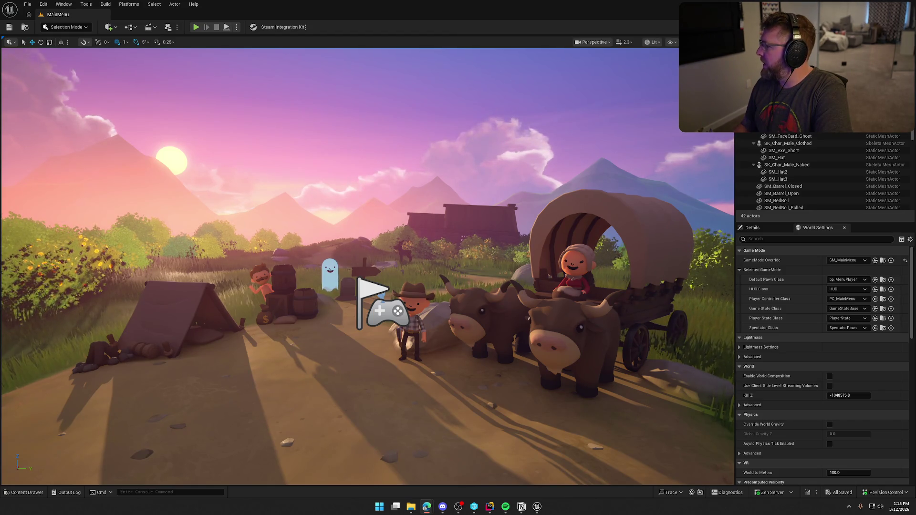
Step: Maximize the pack browser and watch another starter pack reveal a PSA 9 #022 Haunter worth $17
{"action": "left_click_drag", "start_coordinate": [915, 90], "coordinate": [406, 73]}
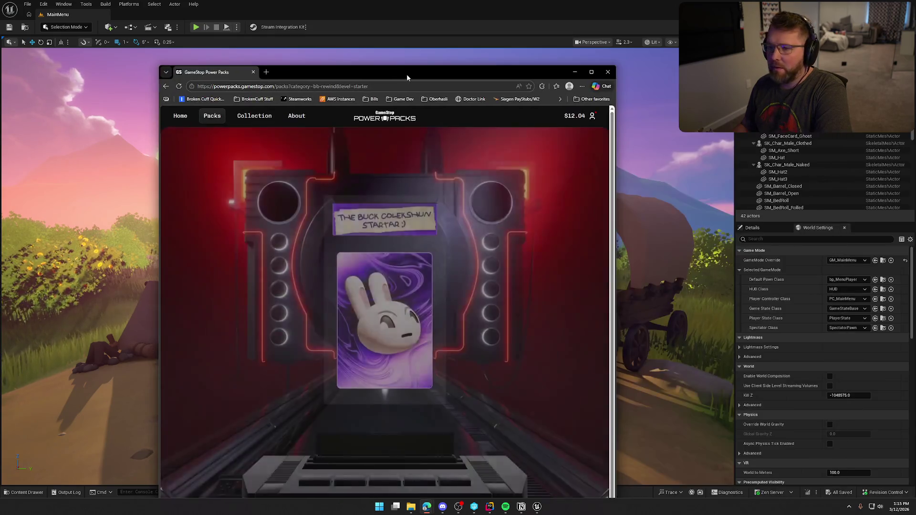
{"action": "double_click", "coordinate": [407, 74]}
{"action": "left_click", "coordinate": [702, 487]}
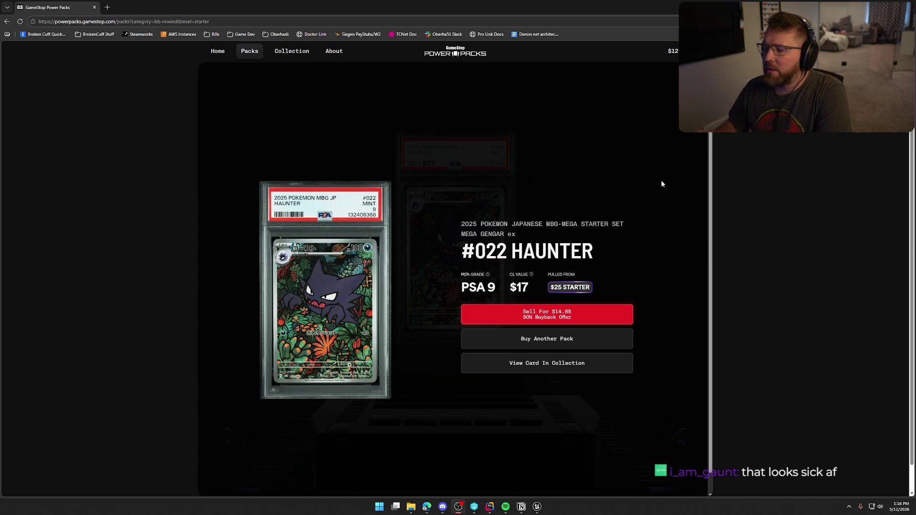
{"action": "key", "text": "alt+Tab"}
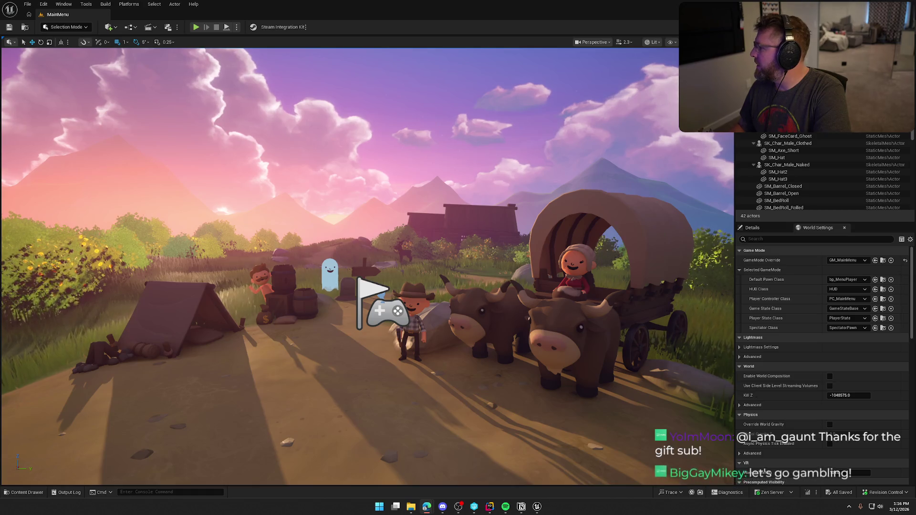
Step: Bring back the pack page and play a reveal of a PSA 7 #008 Surfing Pikachu V worth $17
{"action": "key", "text": "super+shift+Left"}
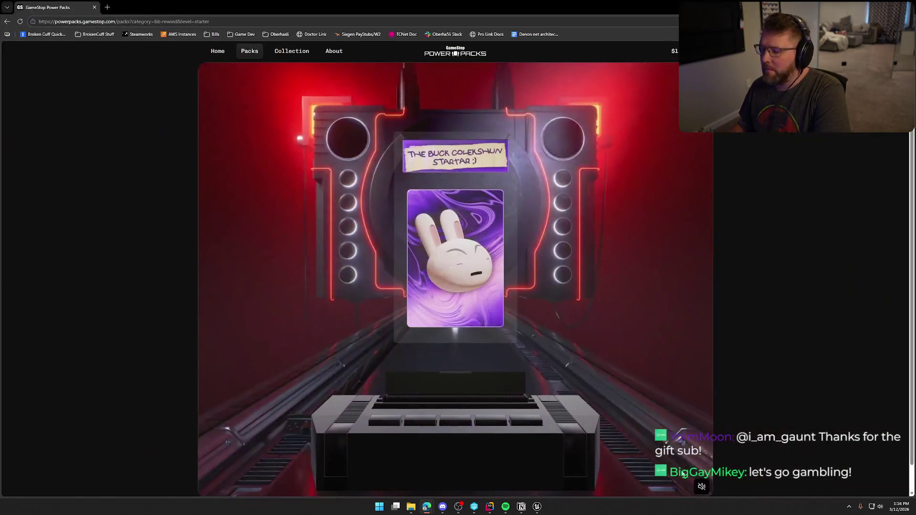
{"action": "left_click", "coordinate": [702, 487]}
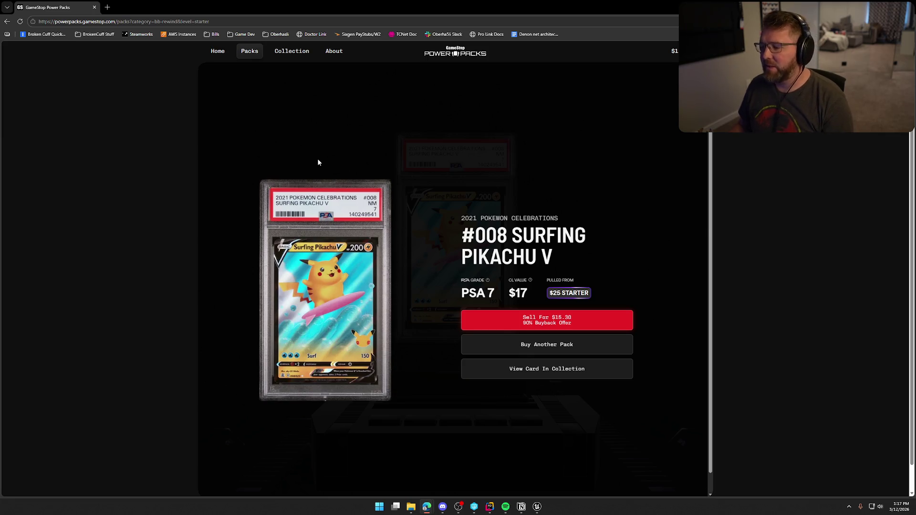
Step: Minimize the browser so the Unreal Editor's MainMenu level is showing
{"action": "key", "text": "super+Down"}
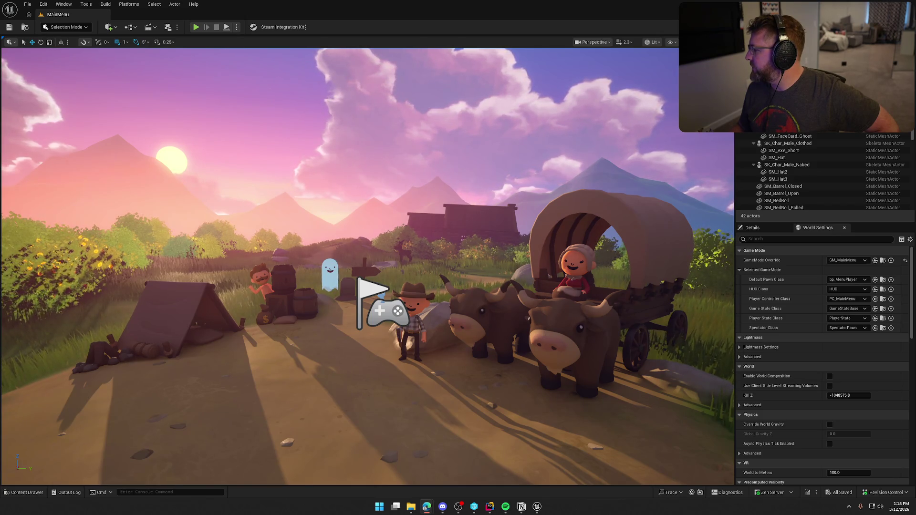
{"action": "mouse_move", "coordinate": [900, 506]}
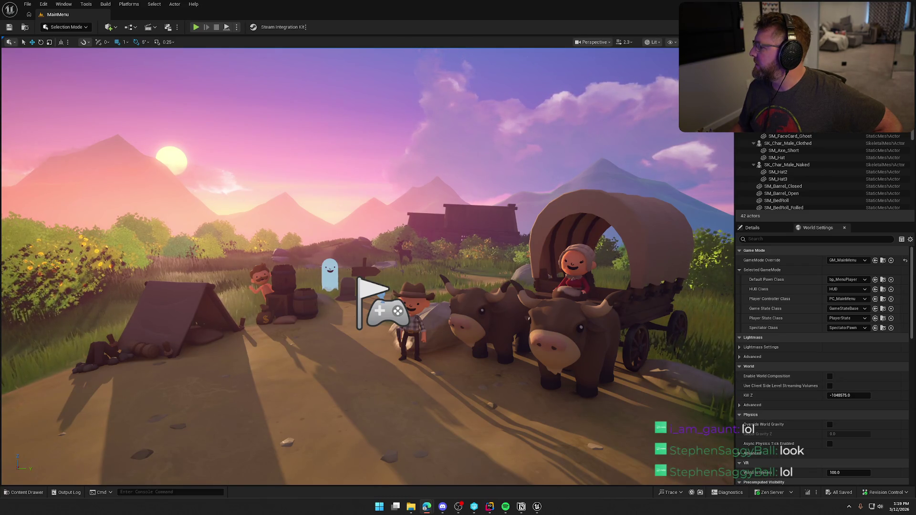
Step: Watch a $500 Platinum pack reveal a PSA 10 #208 Pikachu worth $275, then return to Unreal
{"action": "key", "text": "alt+Tab"}
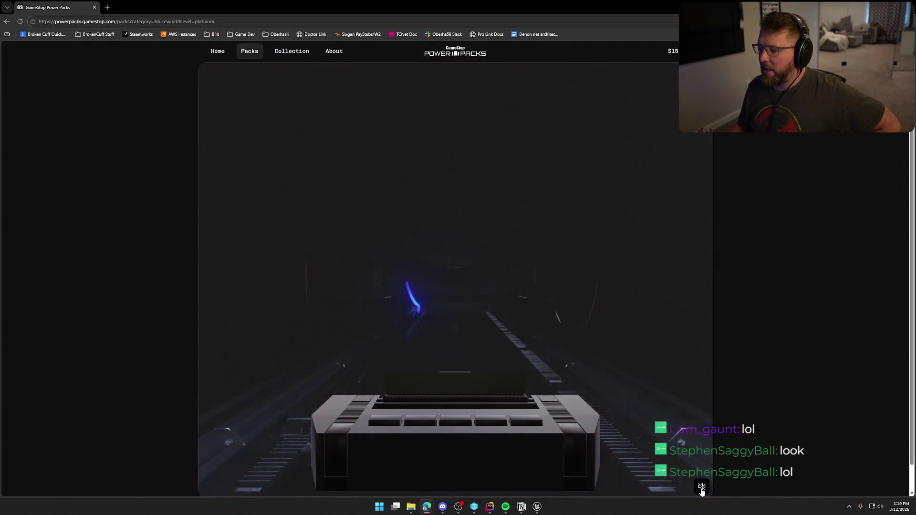
{"action": "left_click", "coordinate": [701, 486]}
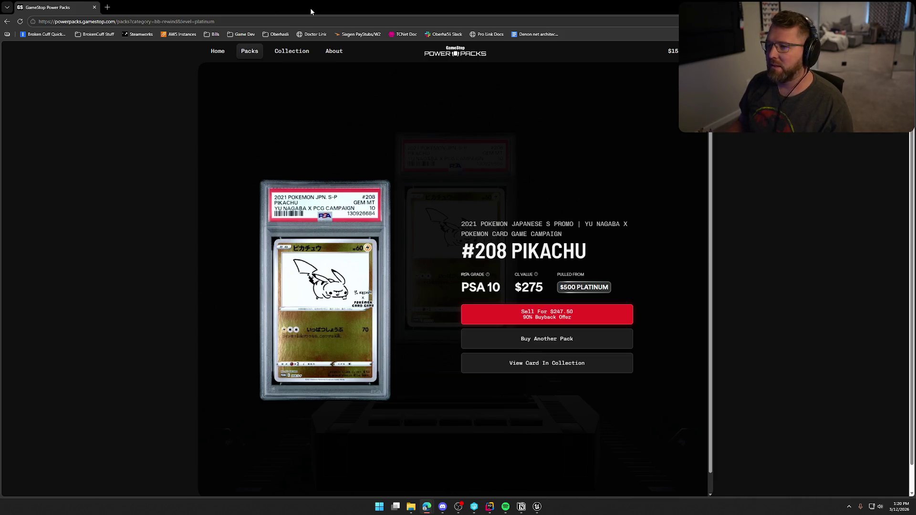
{"action": "key", "text": "alt+Tab"}
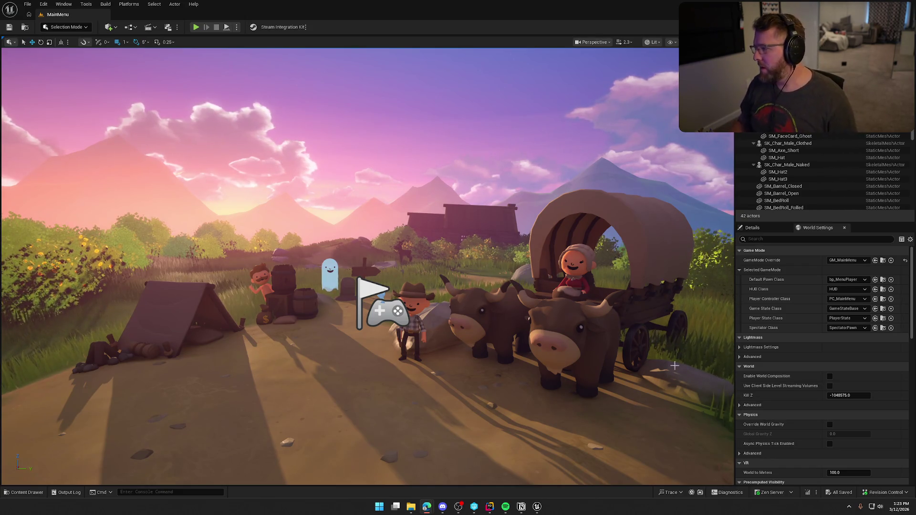
Step: Open the Content Drawer and navigate to Content/UI/InGame with its 12 widget blueprints
{"action": "key", "text": "alt+Tab"}
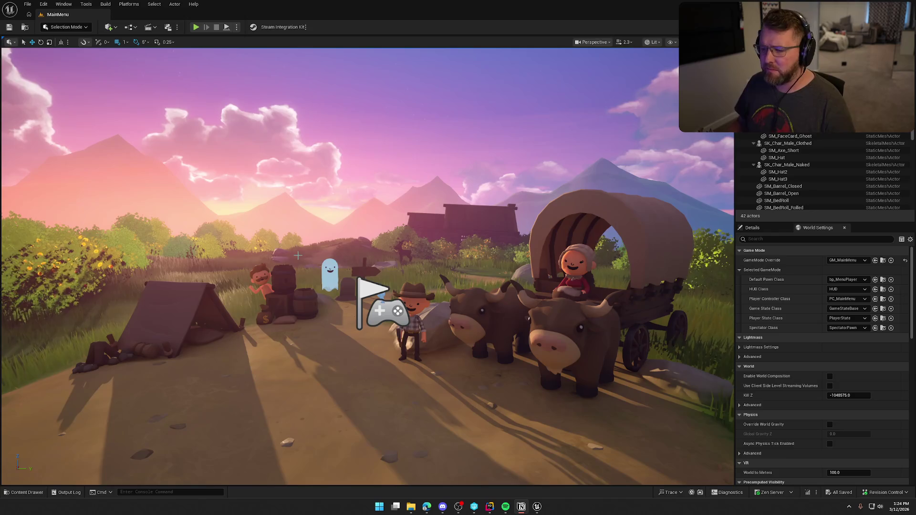
{"action": "left_click_drag", "start_coordinate": [296, 190], "coordinate": [287, 181]}
{"action": "key", "text": "ctrl+space"}
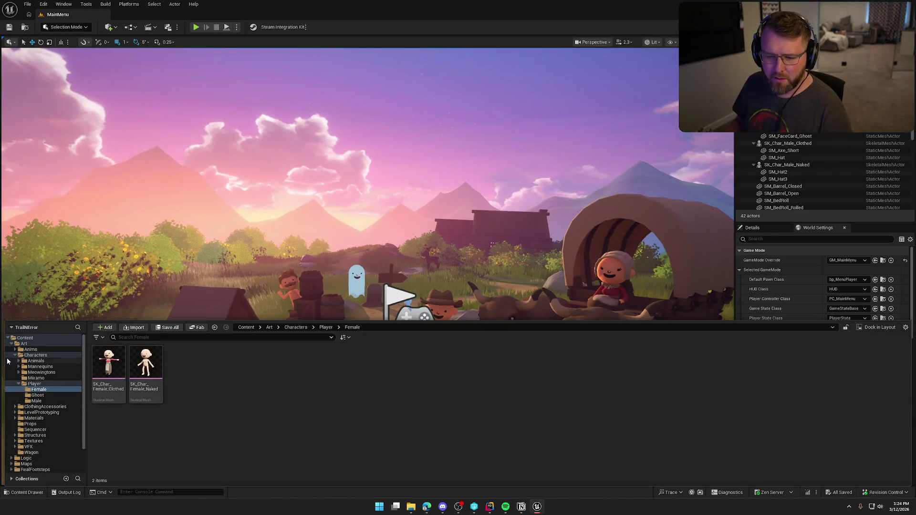
{"action": "left_click", "coordinate": [23, 344], "text": "ctrl"}
{"action": "left_click", "coordinate": [23, 378]}
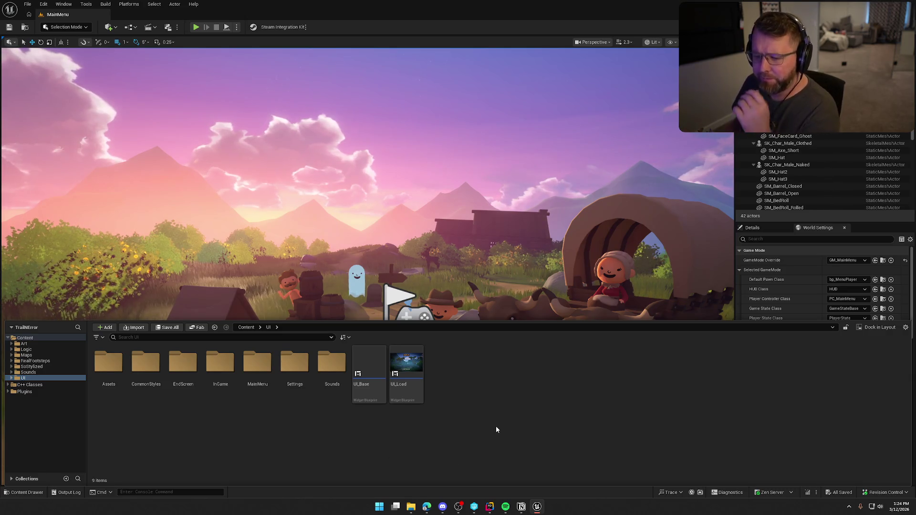
{"action": "double_click", "coordinate": [214, 371]}
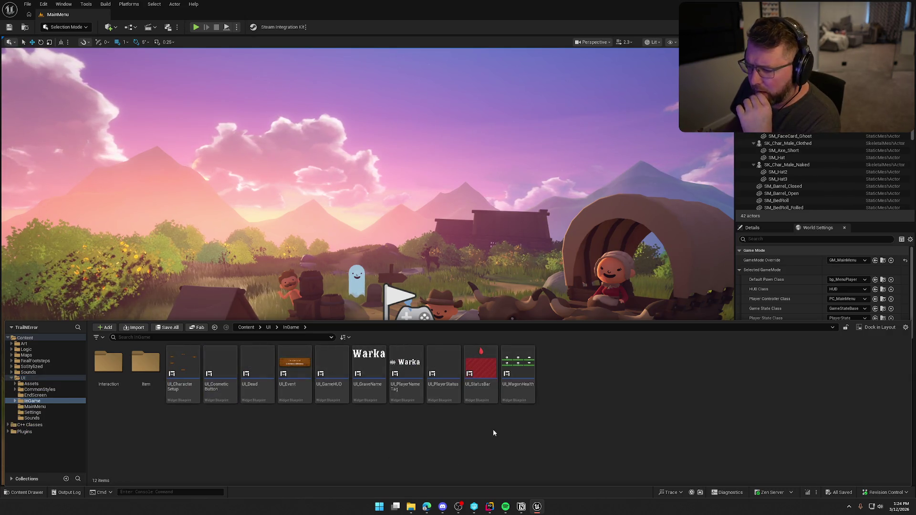
Step: Create a Widget Blueprint with CommonActivatableWidget parent and try naming it UI_Dead
{"action": "right_click", "coordinate": [569, 399]}
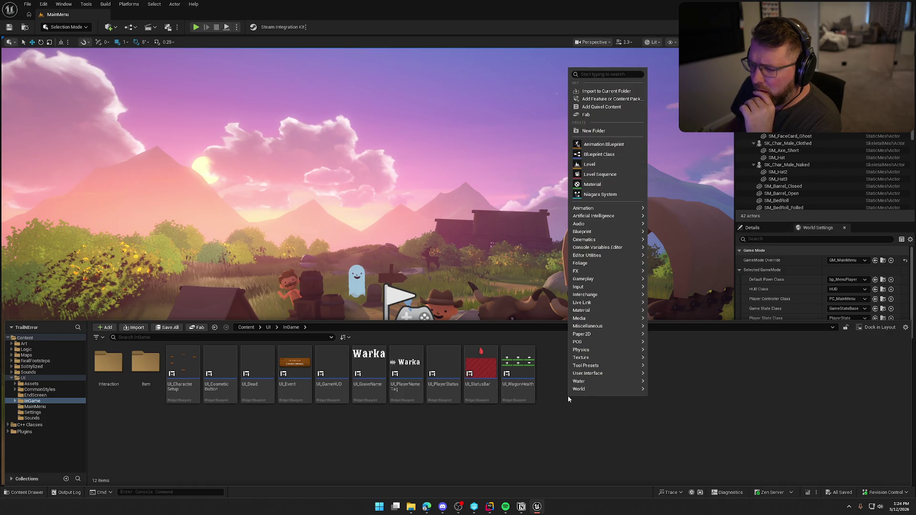
{"action": "mouse_move", "coordinate": [601, 377]}
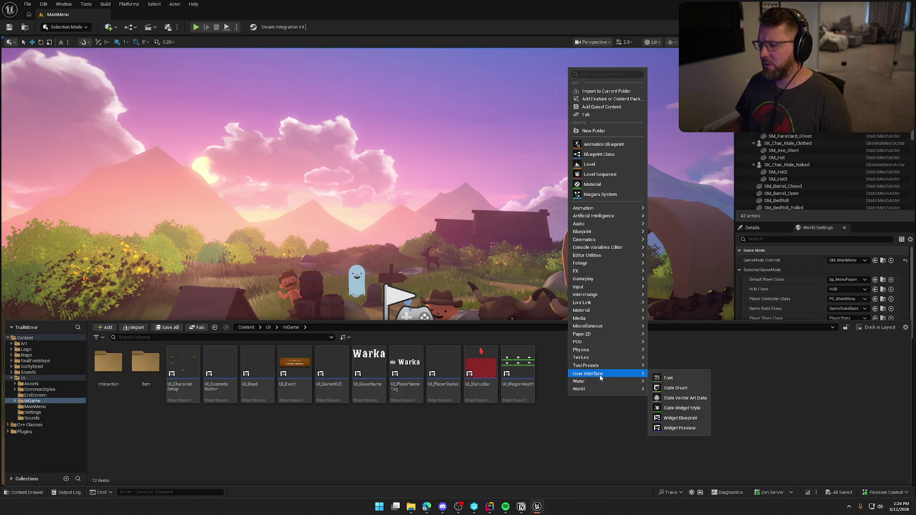
{"action": "left_click", "coordinate": [678, 418]}
{"action": "type", "text": "common ac"}
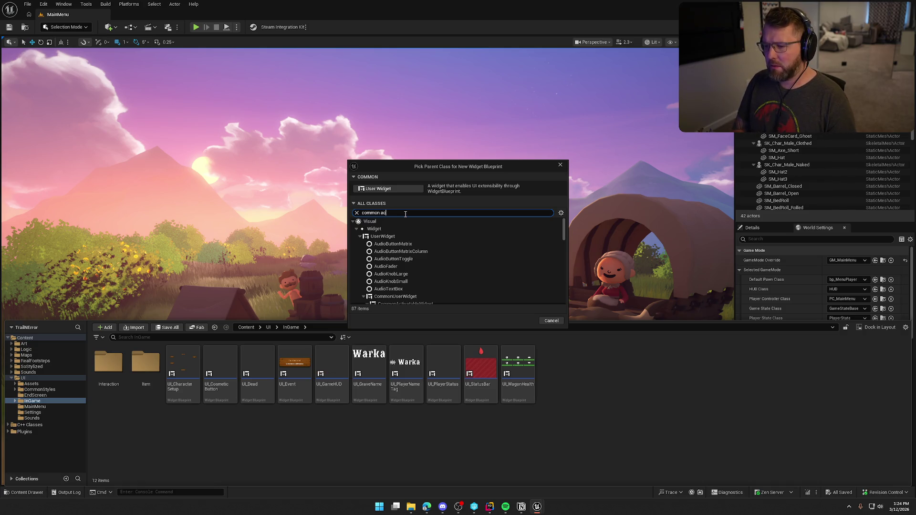
{"action": "type", "text": "ti"}
{"action": "left_click", "coordinate": [411, 252]}
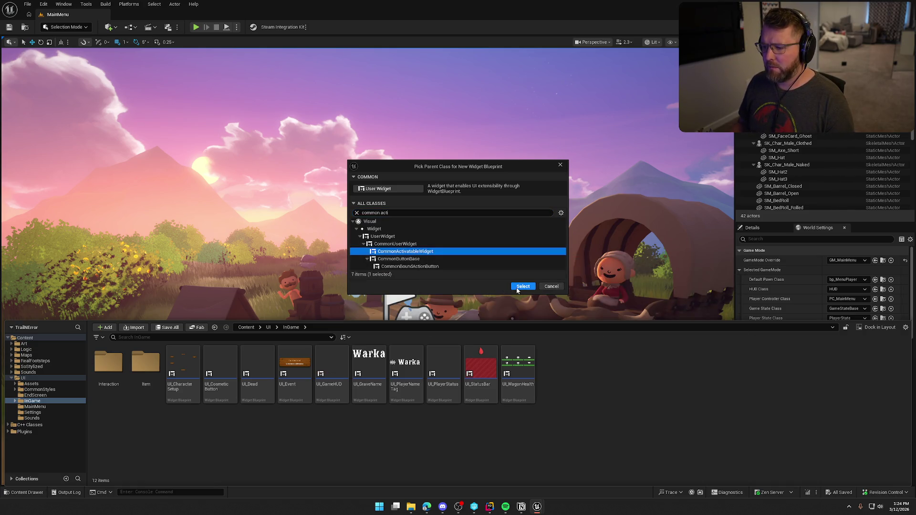
{"action": "left_click", "coordinate": [523, 287]}
{"action": "type", "text": "UI_Dead"}
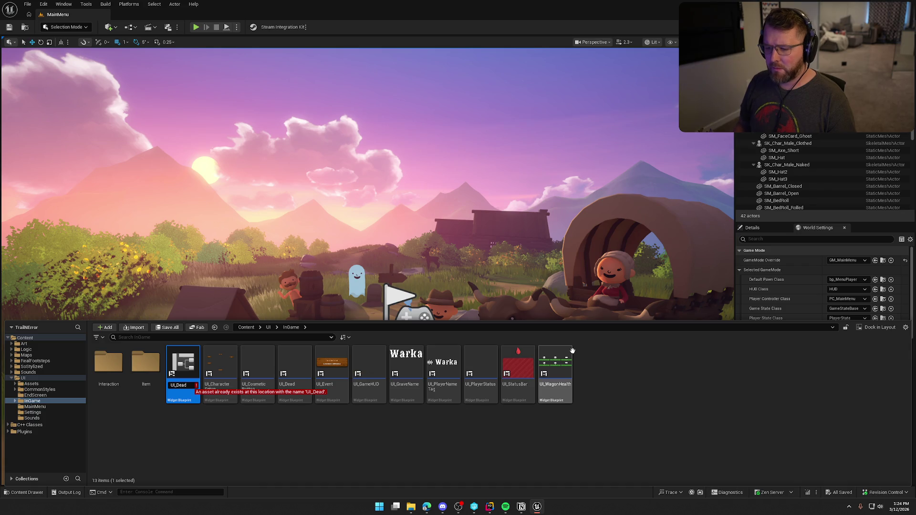
Step: Delete the conflicting duplicate blueprint and open the existing UI_Dead widget
{"action": "left_click", "coordinate": [275, 433]}
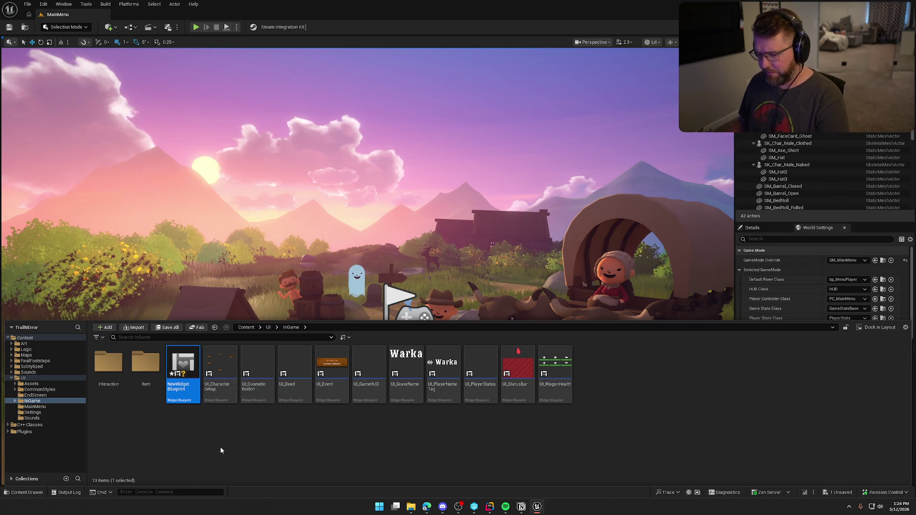
{"action": "key", "text": "Delete"}
{"action": "key", "text": "Return"}
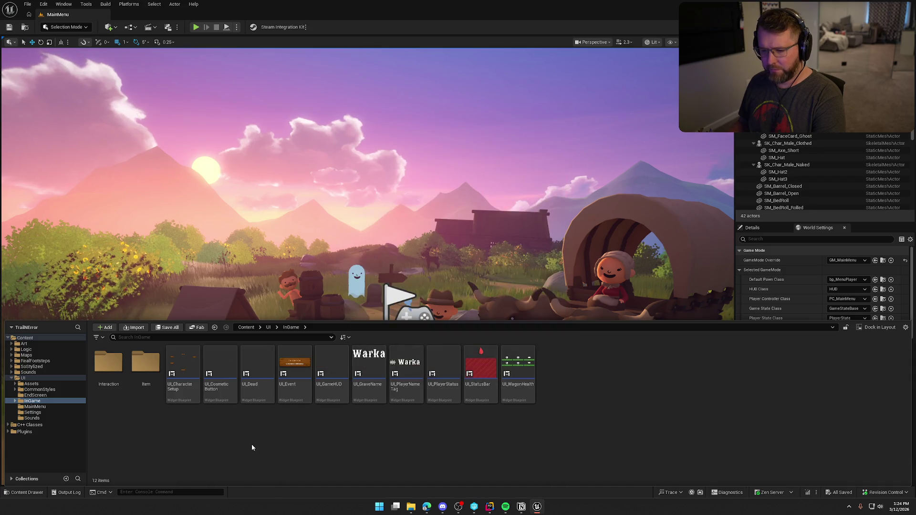
{"action": "left_click", "coordinate": [258, 374]}
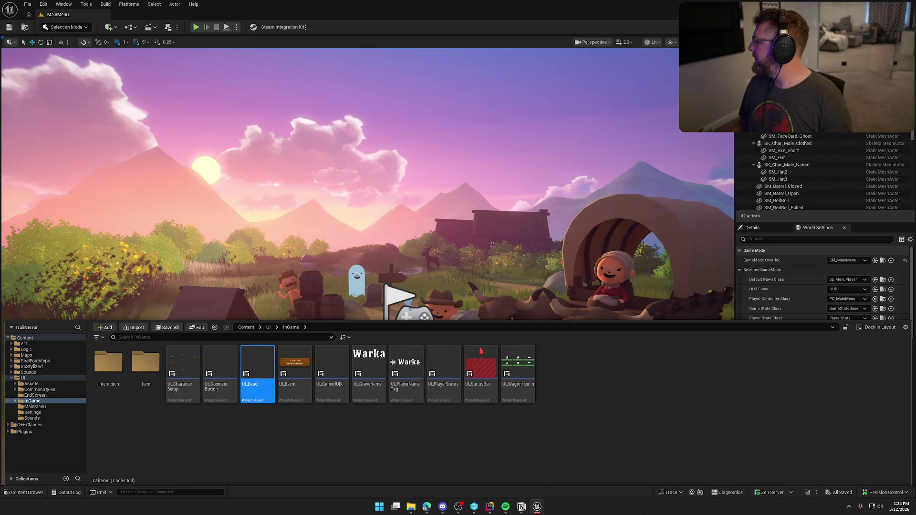
{"action": "key", "text": "ctrl+space"}
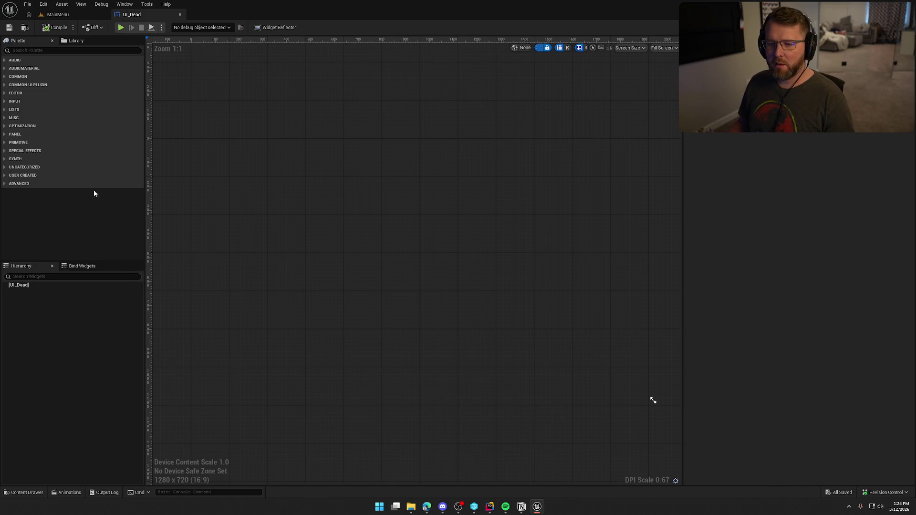
Step: Add an Overlay to the UI_Dead canvas with a Background Blur inside it
{"action": "left_click", "coordinate": [49, 51]}
{"action": "type", "text": "ov"}
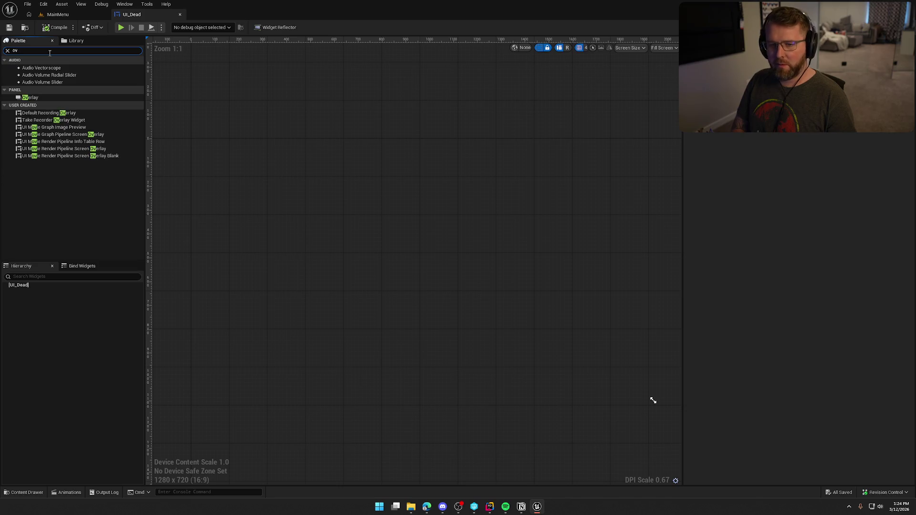
{"action": "left_click_drag", "start_coordinate": [30, 97], "coordinate": [304, 193]}
{"action": "left_click", "coordinate": [27, 50]}
{"action": "key", "text": "BackSpace"}
{"action": "type", "text": "blur"}
{"action": "left_click_drag", "start_coordinate": [38, 68], "coordinate": [226, 180]}
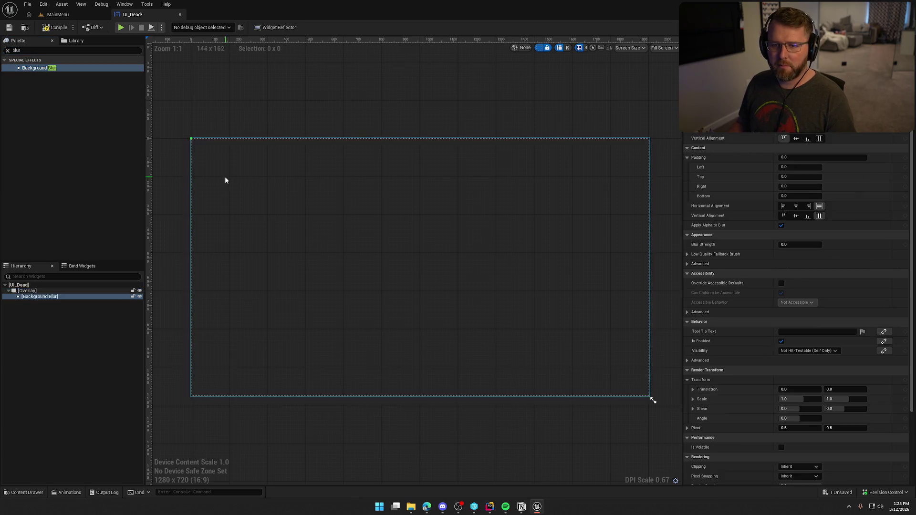
Step: Make the Background Blur fill vertically with strength 7.0, then save and check out UI_Dead
{"action": "left_click", "coordinate": [820, 138]}
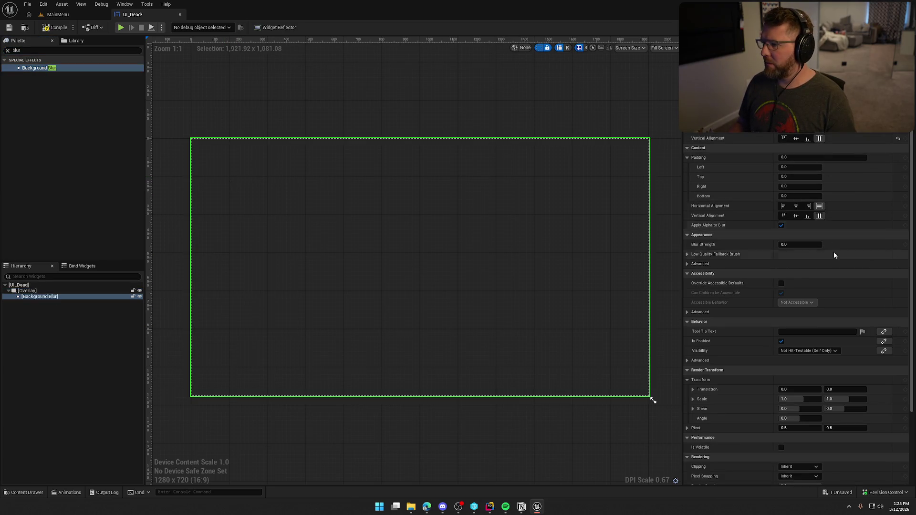
{"action": "left_click", "coordinate": [811, 246]}
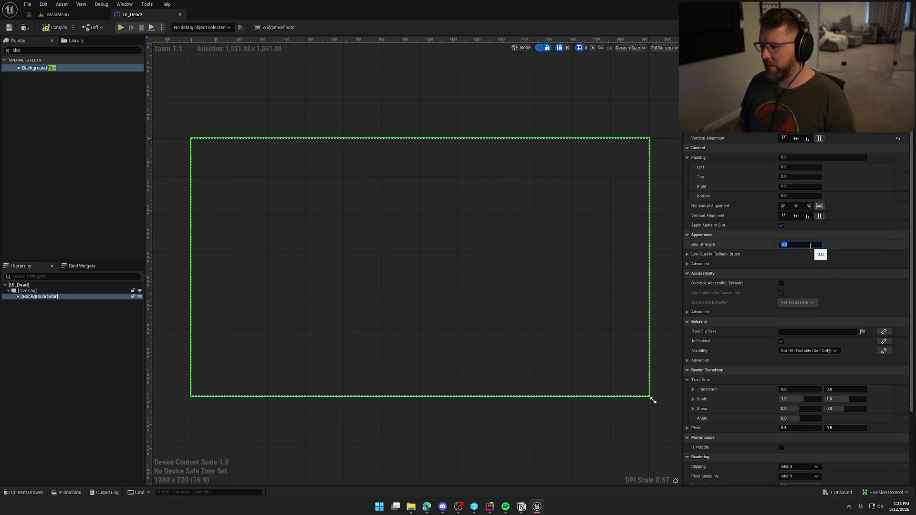
{"action": "type", "text": "7"}
{"action": "key", "text": "Return"}
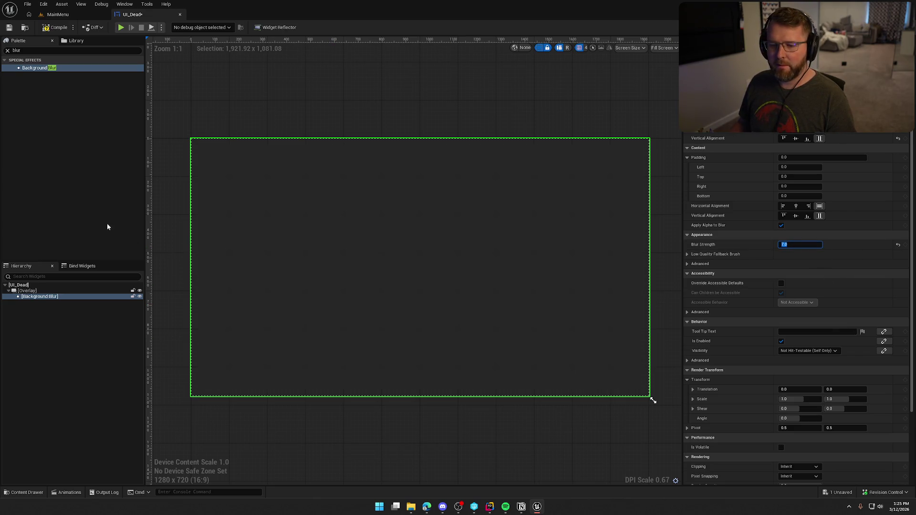
{"action": "key", "text": "ctrl+s"}
{"action": "left_click", "coordinate": [468, 333]}
{"action": "left_click", "coordinate": [77, 372]}
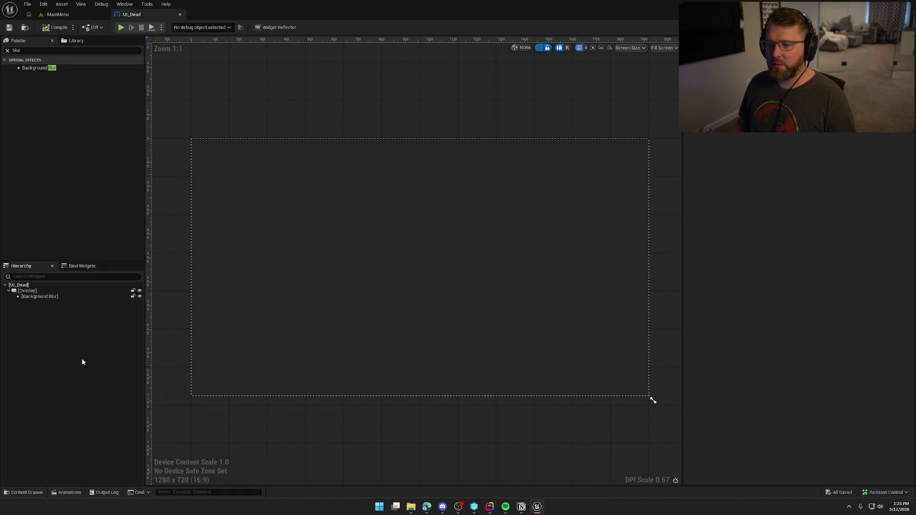
Step: Add a Vertical Box under the Overlay, centred horizontally and vertically
{"action": "left_click", "coordinate": [44, 54]}
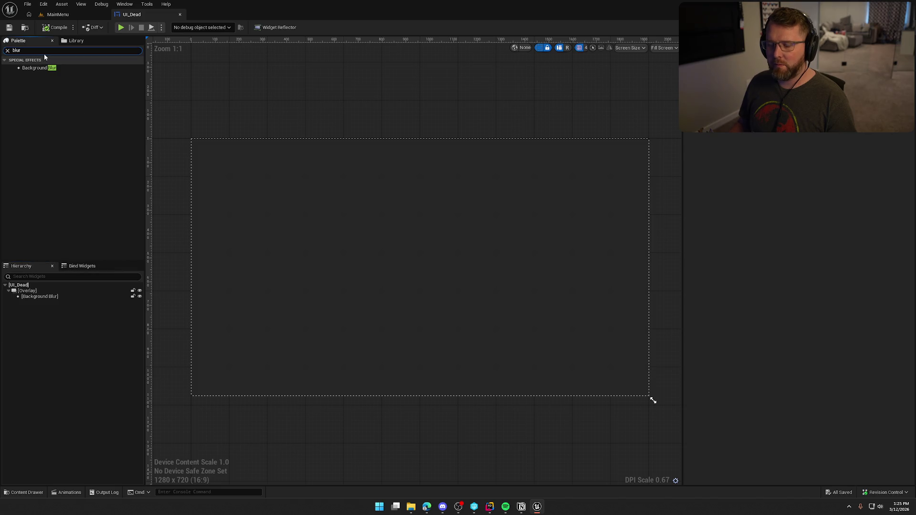
{"action": "type", "text": "verti"}
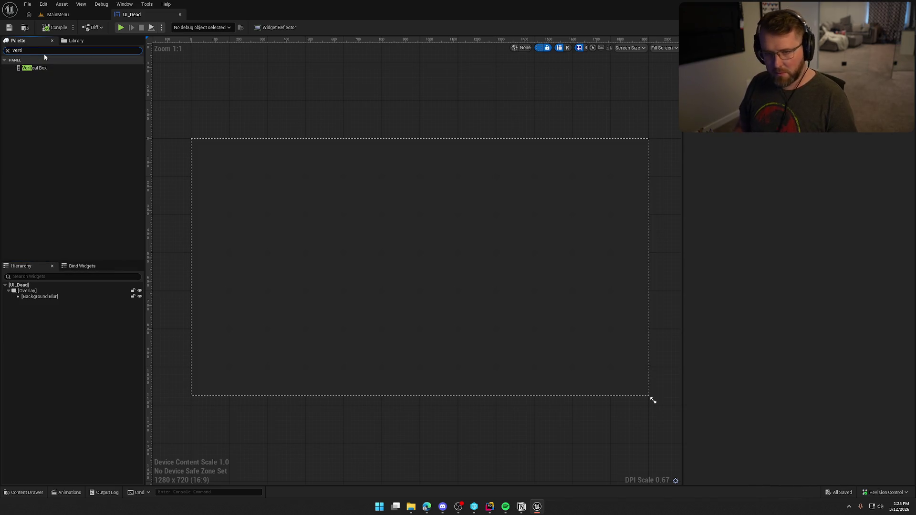
{"action": "mouse_move", "coordinate": [42, 68]}
{"action": "left_mouse_down"}
{"action": "mouse_move", "coordinate": [72, 243]}
{"action": "mouse_move", "coordinate": [46, 295]}
{"action": "left_mouse_up"}
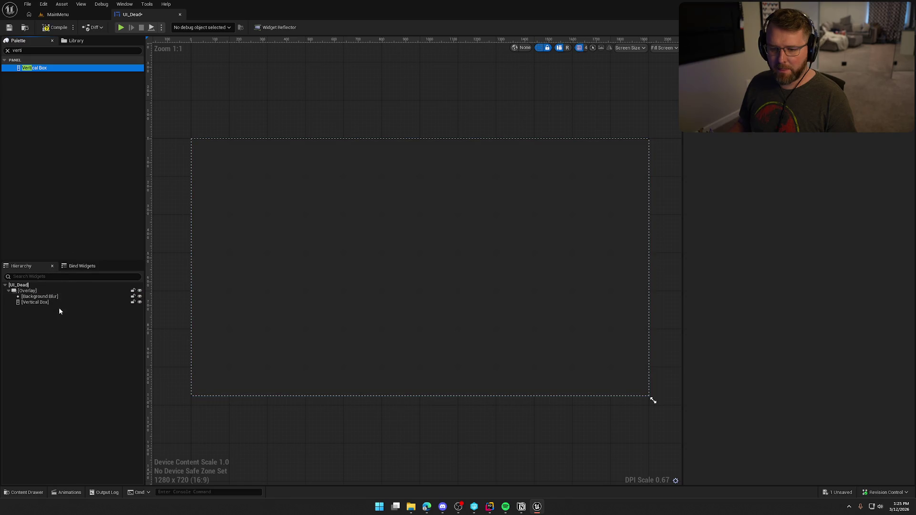
{"action": "left_click", "coordinate": [46, 302]}
{"action": "left_click", "coordinate": [796, 167]}
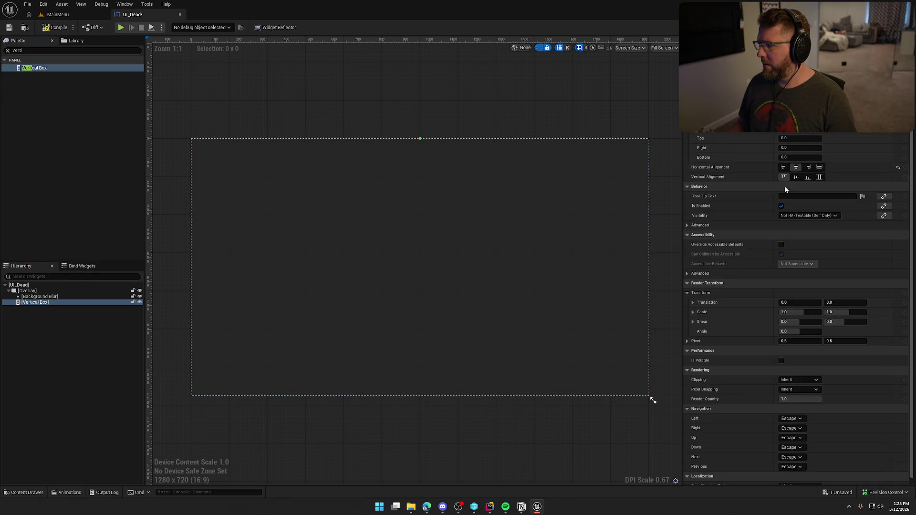
{"action": "left_click", "coordinate": [796, 177]}
Step: Add a Common Text inside the Vertical Box and give it the Default_50_White style
{"action": "double_click", "coordinate": [39, 51]}
{"action": "type", "text": "common t"}
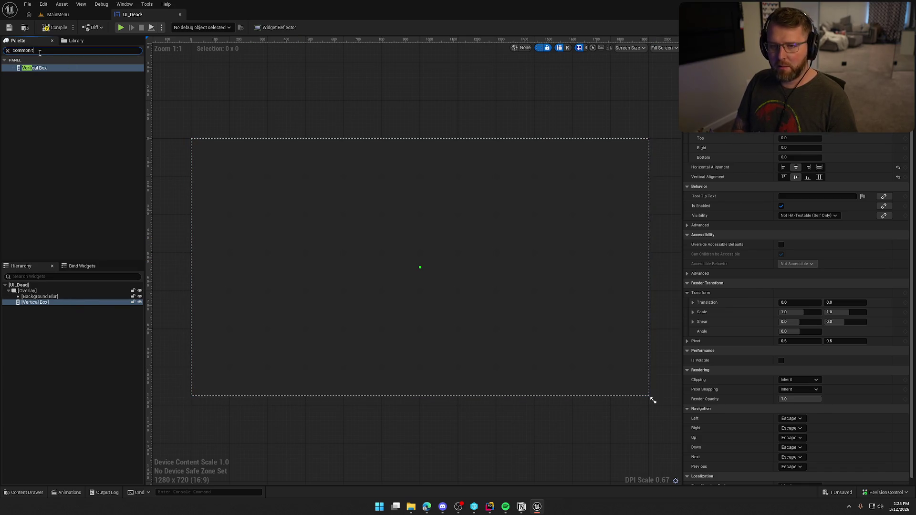
{"action": "type", "text": "ext"}
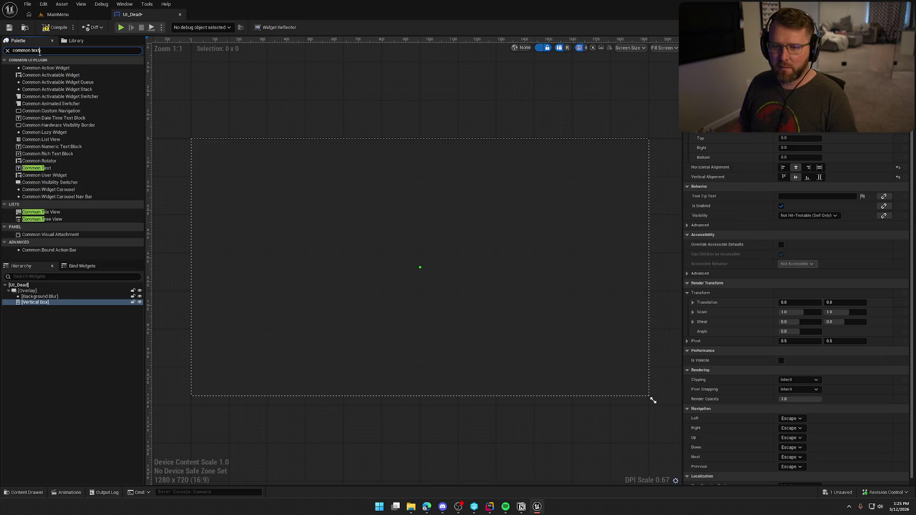
{"action": "mouse_move", "coordinate": [37, 90]}
{"action": "left_mouse_down"}
{"action": "mouse_move", "coordinate": [92, 288]}
{"action": "mouse_move", "coordinate": [42, 307]}
{"action": "left_mouse_up"}
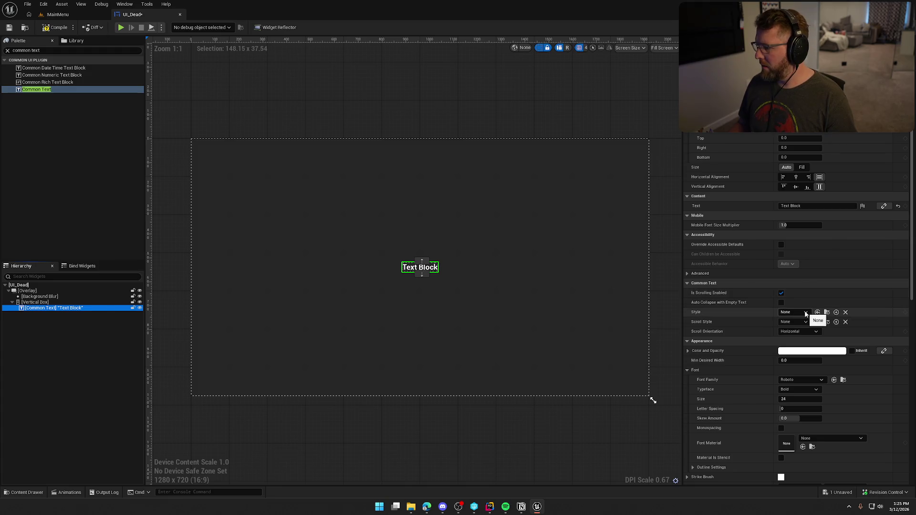
{"action": "left_click", "coordinate": [805, 314]}
{"action": "left_click", "coordinate": [825, 474]}
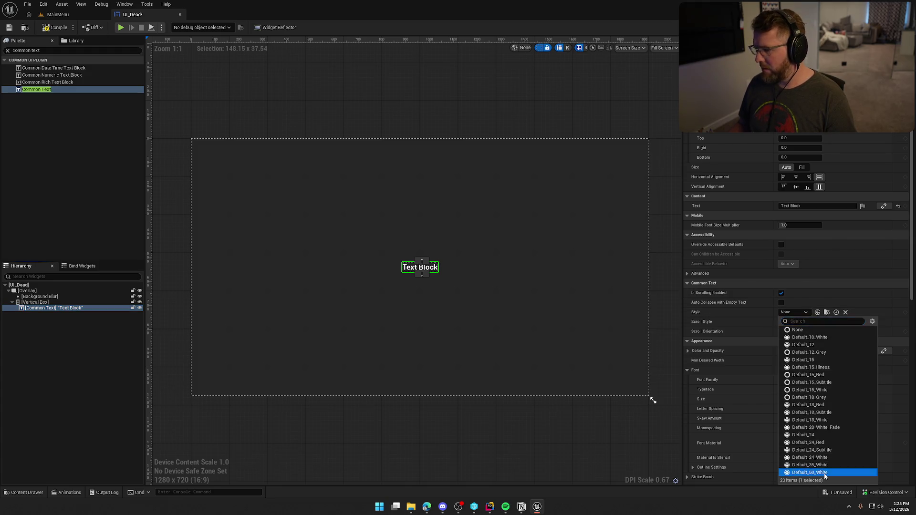
Step: Change the heading text to 'You Died!' and add a second Common Text beneath it
{"action": "left_click", "coordinate": [809, 208]}
{"action": "type", "text": "You Died"}
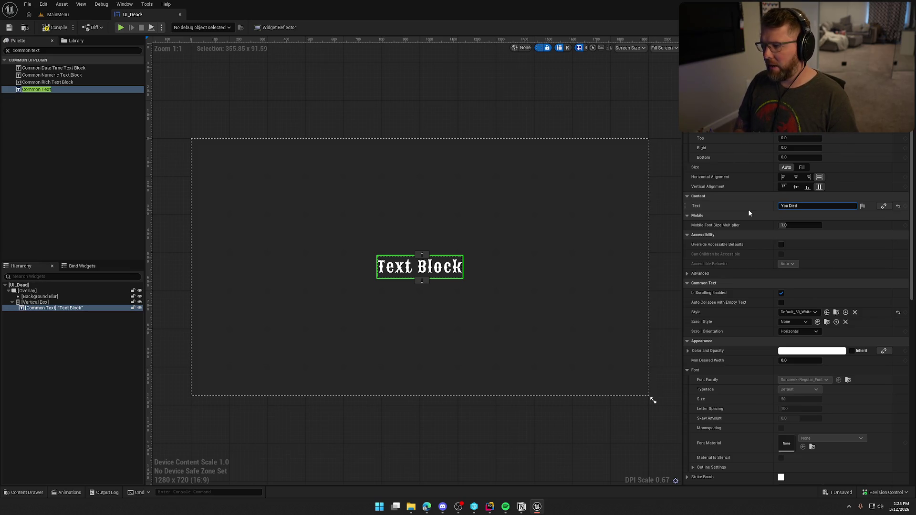
{"action": "type", "text": "!"}
{"action": "key", "text": "Return"}
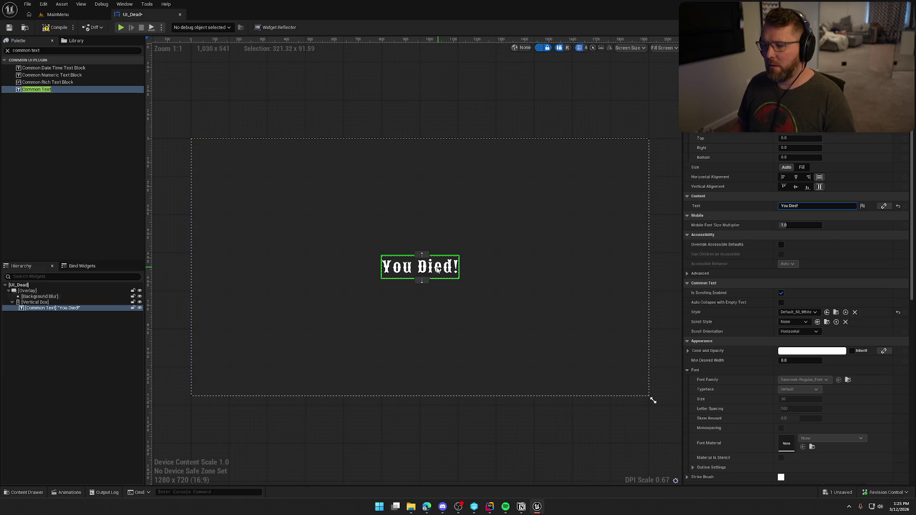
{"action": "mouse_move", "coordinate": [45, 90]}
{"action": "left_mouse_down"}
{"action": "mouse_move", "coordinate": [119, 198]}
{"action": "mouse_move", "coordinate": [39, 306]}
{"action": "left_mouse_up"}
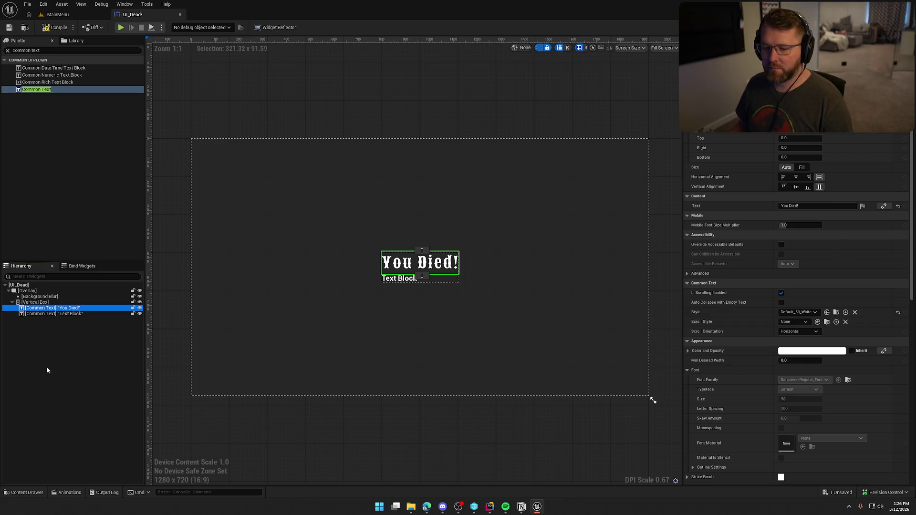
{"action": "left_click", "coordinate": [836, 313]}
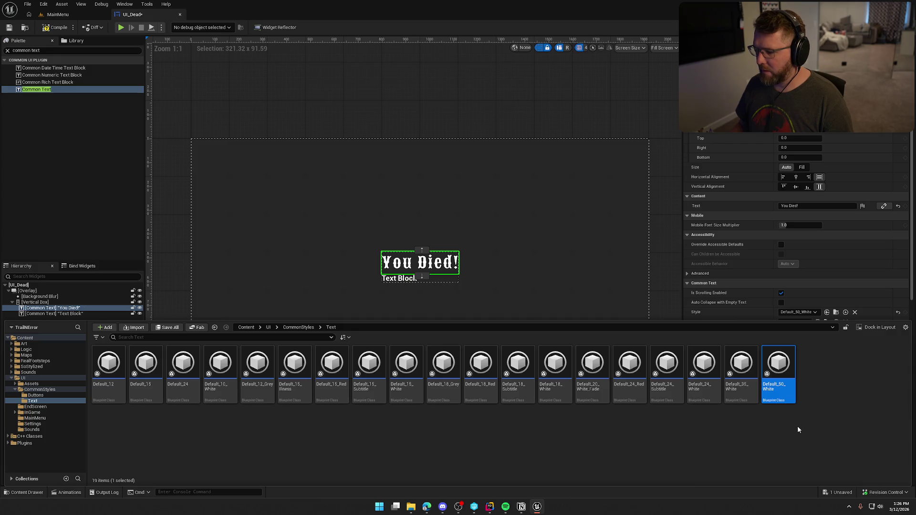
Step: Duplicate the Default_18_Red text style and rename the copy Default_72_Red
{"action": "left_click", "coordinate": [481, 382]}
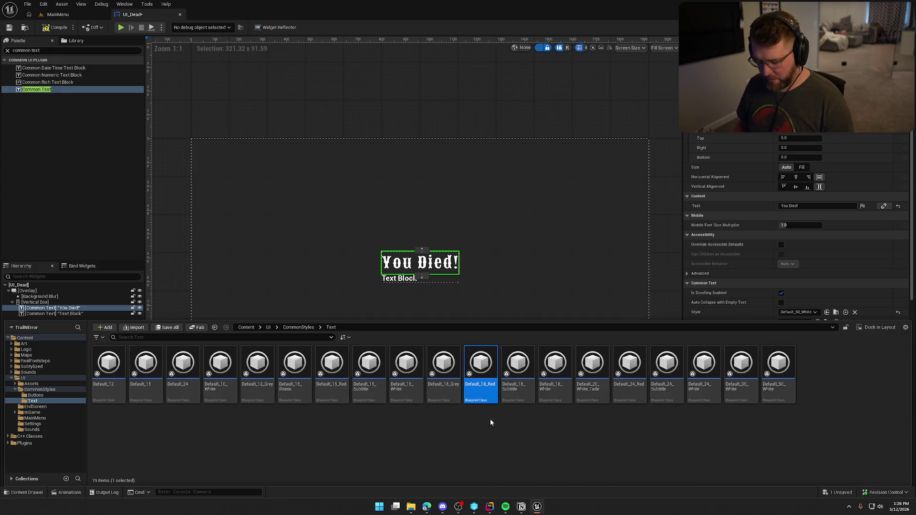
{"action": "key", "text": "ctrl+d"}
{"action": "key", "text": "End"}
{"action": "key", "text": "BackSpace"}
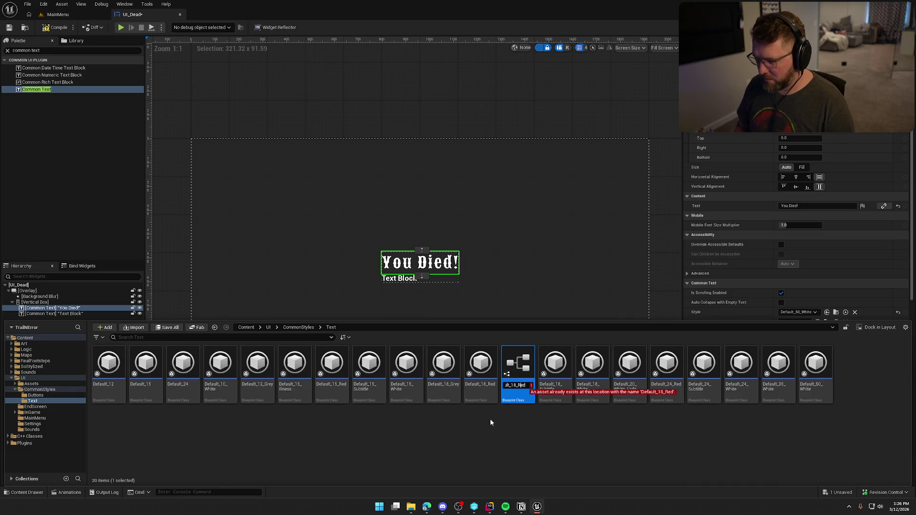
{"action": "key", "text": "Left"}
{"action": "key", "text": "Left"}
{"action": "key", "text": "Left"}
{"action": "key", "text": "BackSpace"}
{"action": "key", "text": "BackSpace"}
{"action": "type", "text": "72"}
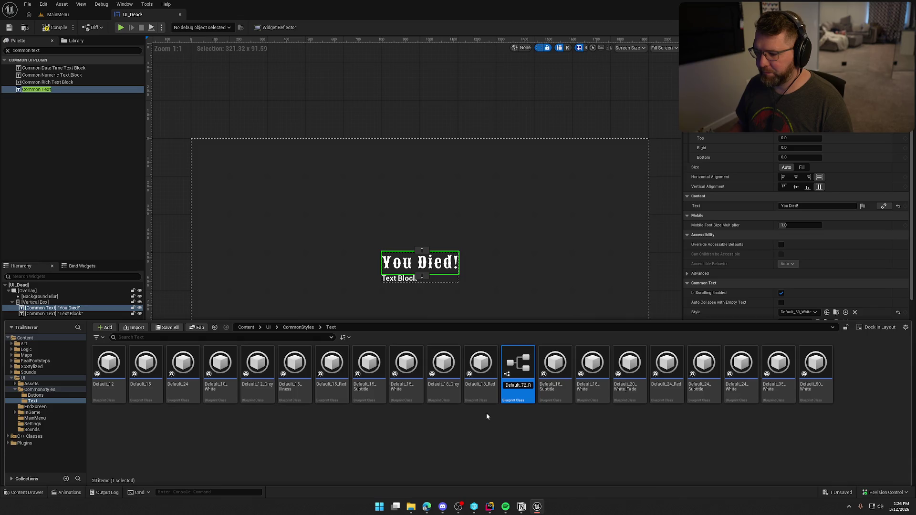
{"action": "key", "text": "Return"}
Step: Set Default_72_Red's font size to 72, compile and save it, and return to UI_Dead
{"action": "key", "text": "Return"}
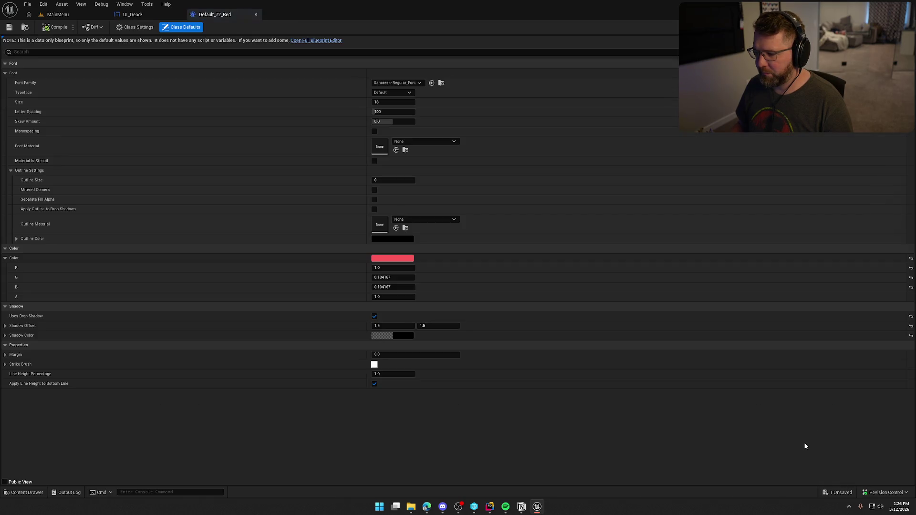
{"action": "left_click", "coordinate": [389, 103]}
{"action": "type", "text": "72"}
{"action": "key", "text": "Return"}
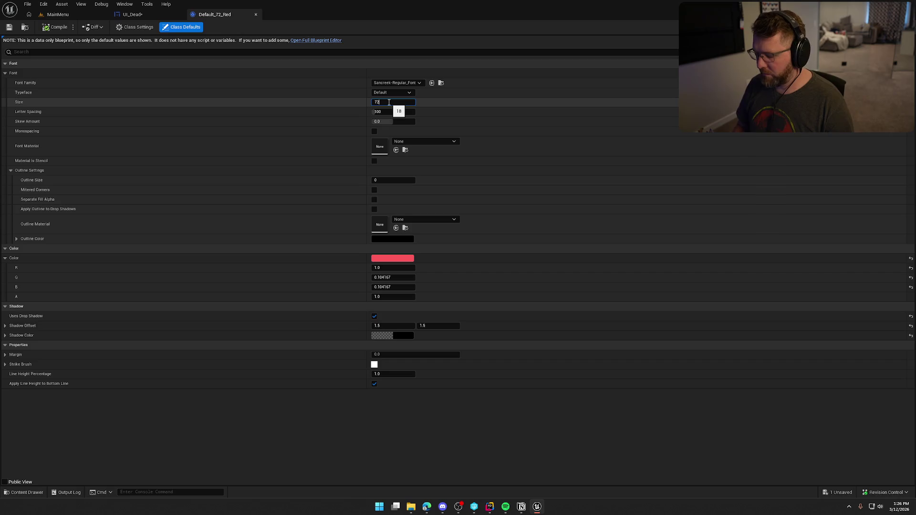
{"action": "left_click", "coordinate": [54, 27]}
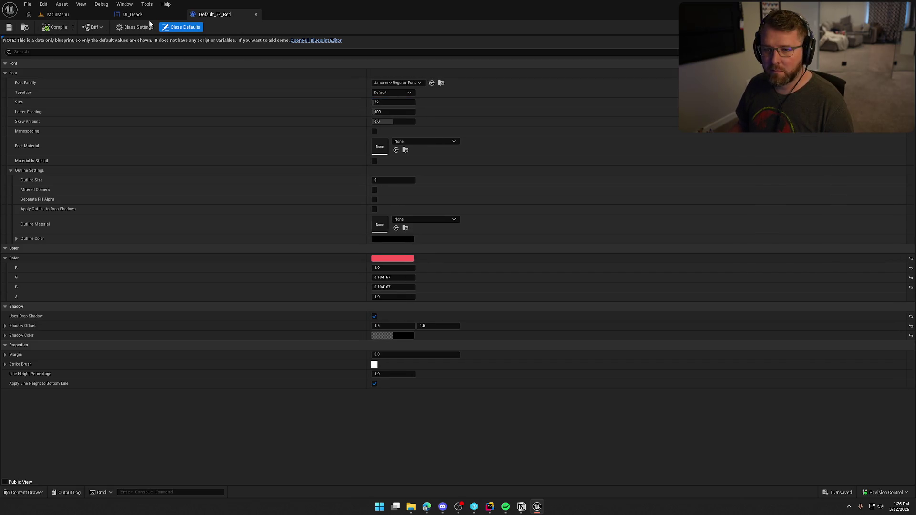
{"action": "left_click", "coordinate": [129, 18]}
{"action": "left_click", "coordinate": [798, 312]}
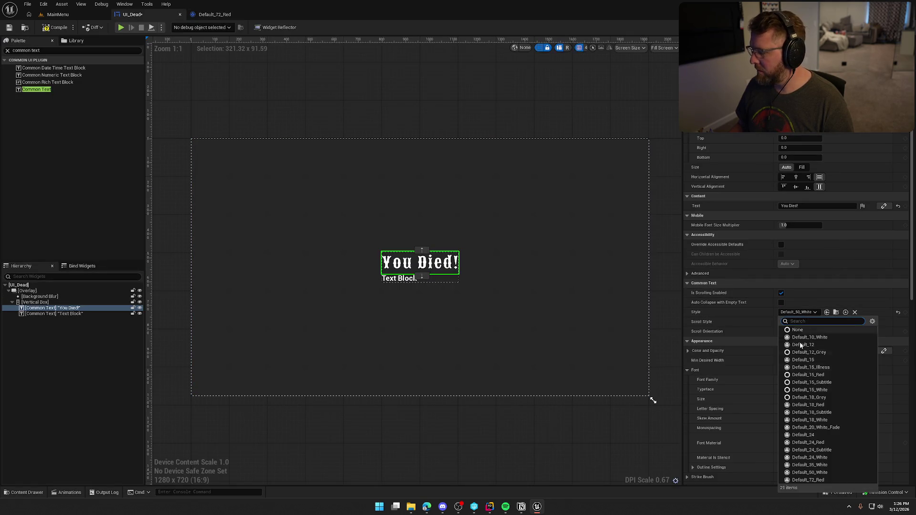
Step: Apply the Default_72_Red style to the You Died! heading and select the Text Block below it
{"action": "left_click", "coordinate": [810, 480]}
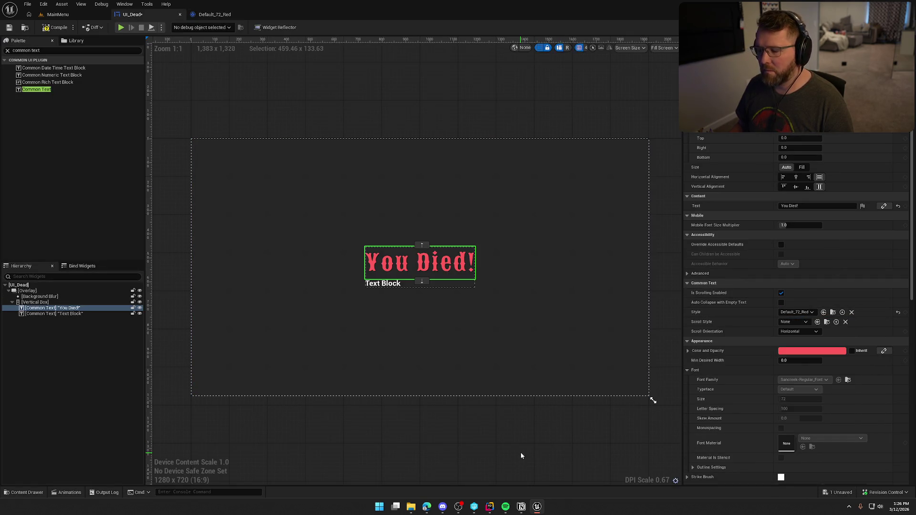
{"action": "left_click", "coordinate": [391, 284]}
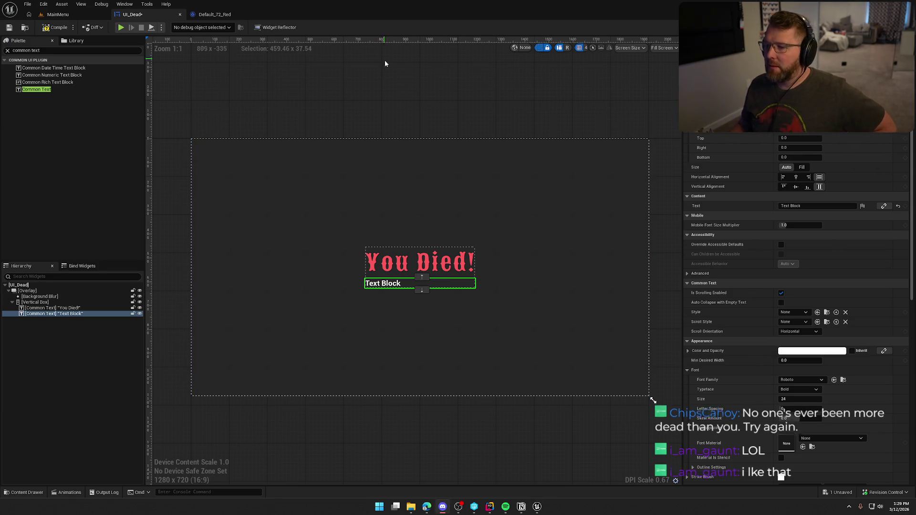
{"action": "left_click", "coordinate": [391, 82]}
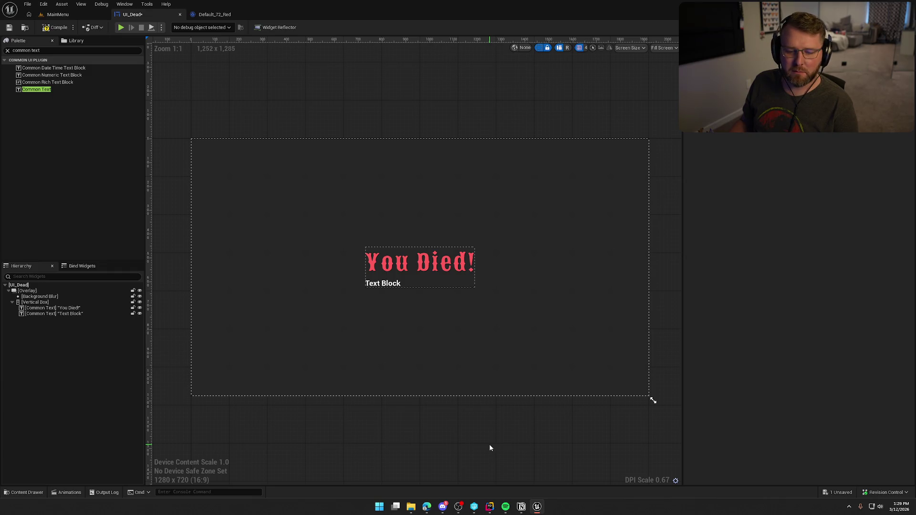
{"action": "left_click", "coordinate": [443, 507]}
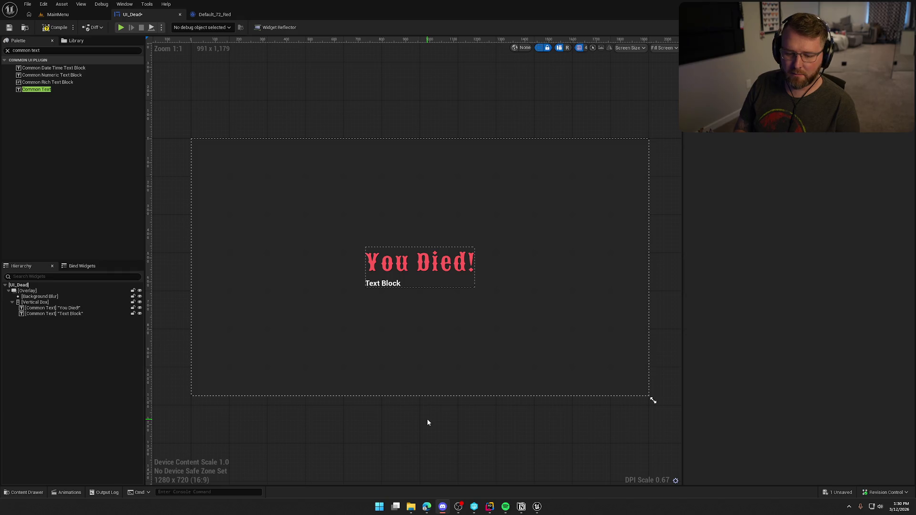
{"action": "left_click", "coordinate": [448, 425]}
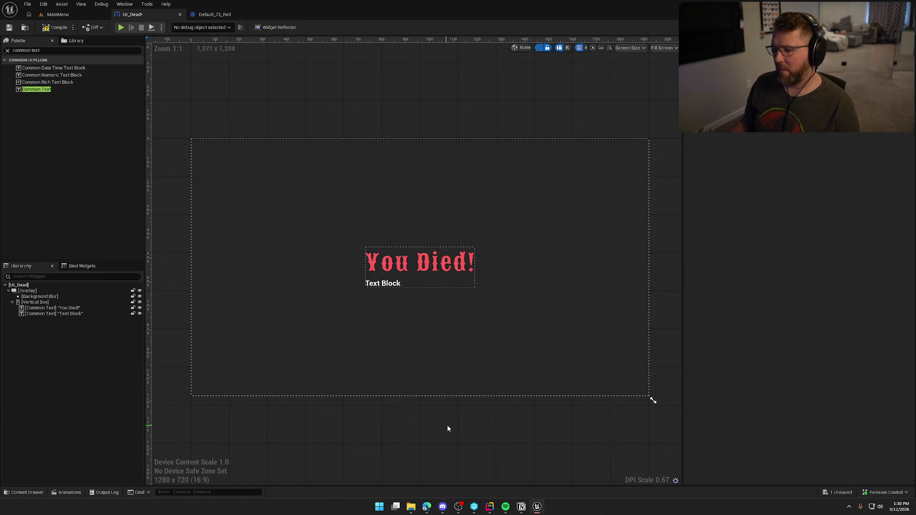
{"action": "left_click", "coordinate": [405, 283]}
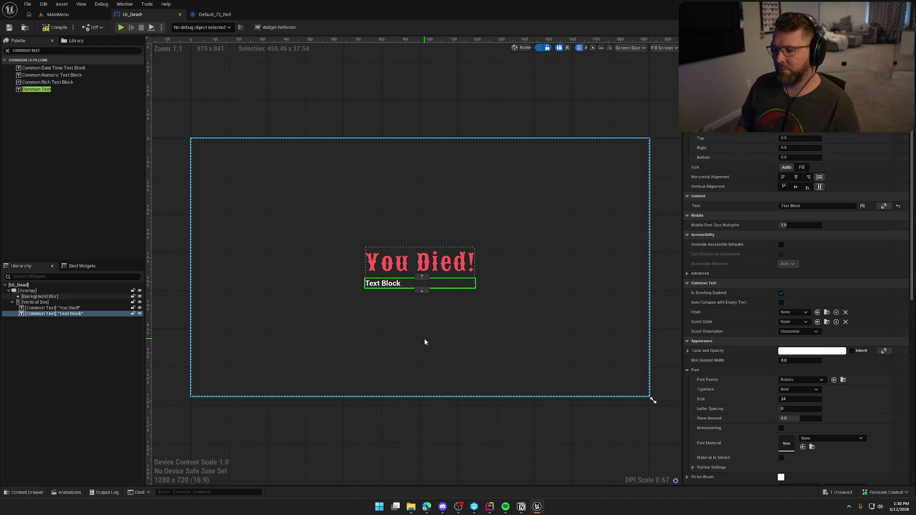
Step: Relabel the second text block 'Causes', center it under the heading, and select the background blur
{"action": "left_click", "coordinate": [812, 206]}
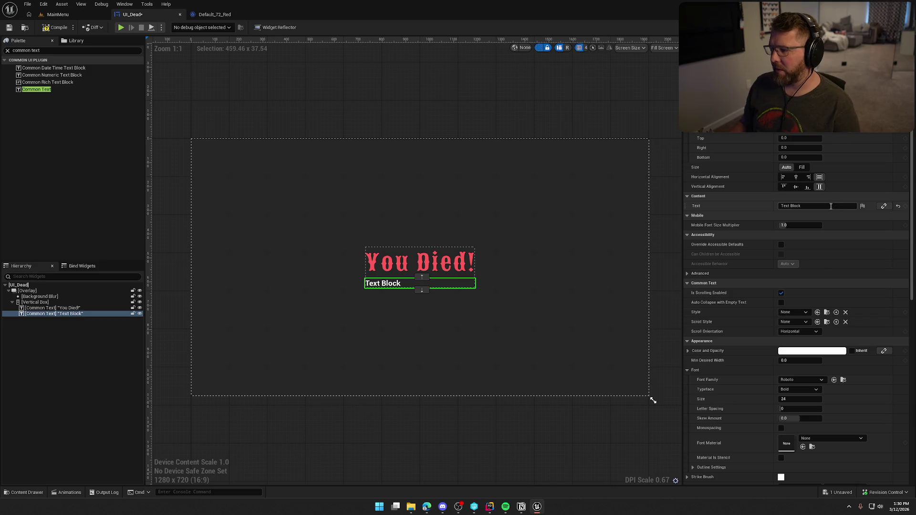
{"action": "type", "text": "Causes"}
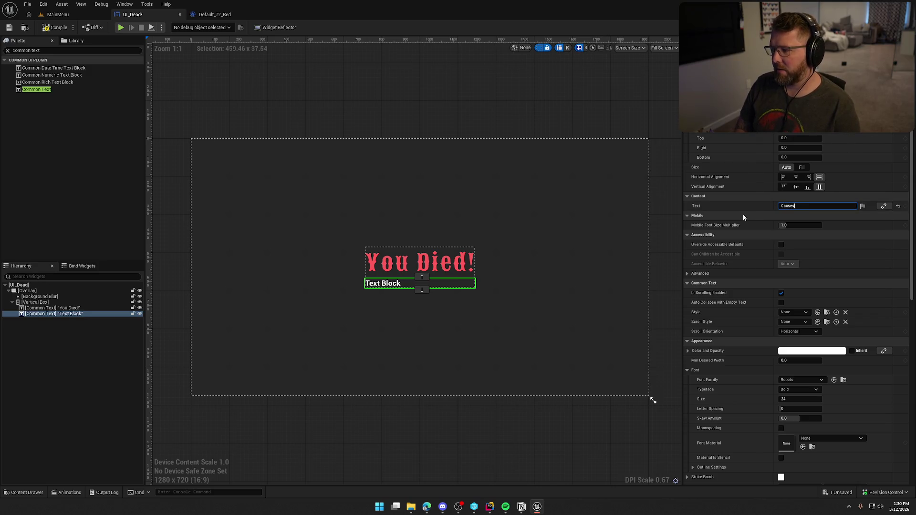
{"action": "key", "text": "Return"}
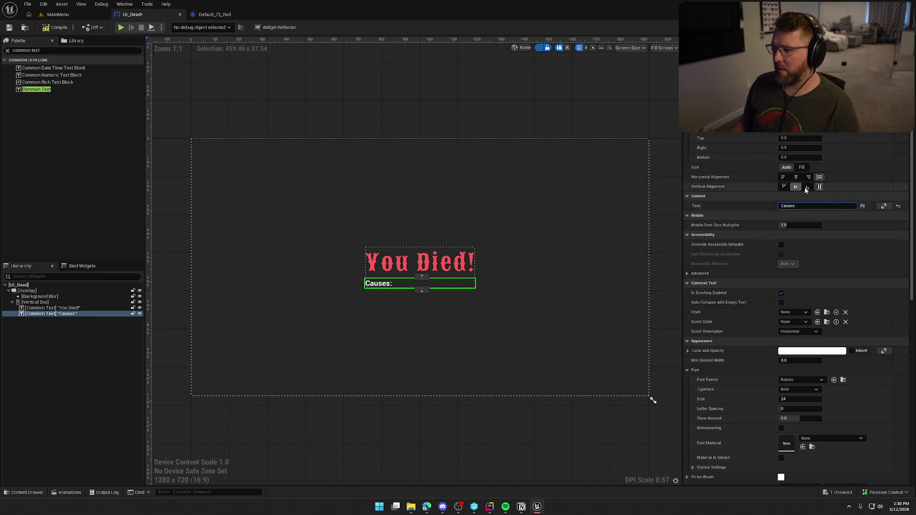
{"action": "left_click", "coordinate": [796, 177]}
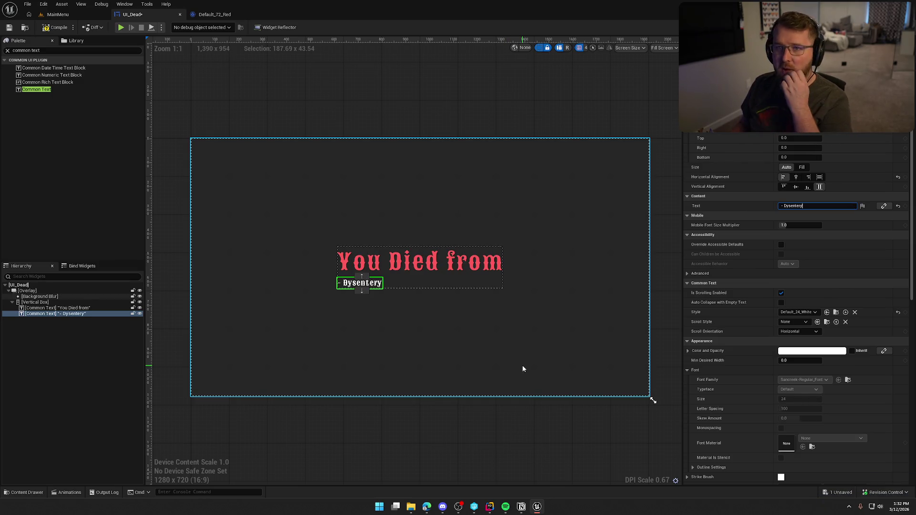
{"action": "left_click", "coordinate": [503, 341]}
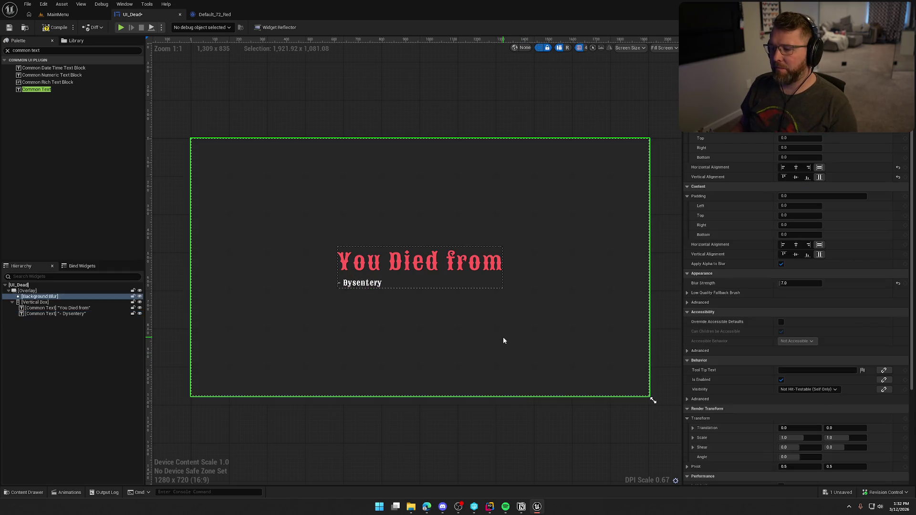
Step: Restore the 'You Died!' heading and duplicate the '- Dysentery' line to form a stacked list
{"action": "left_click", "coordinate": [466, 87]}
{"action": "left_click", "coordinate": [374, 287]}
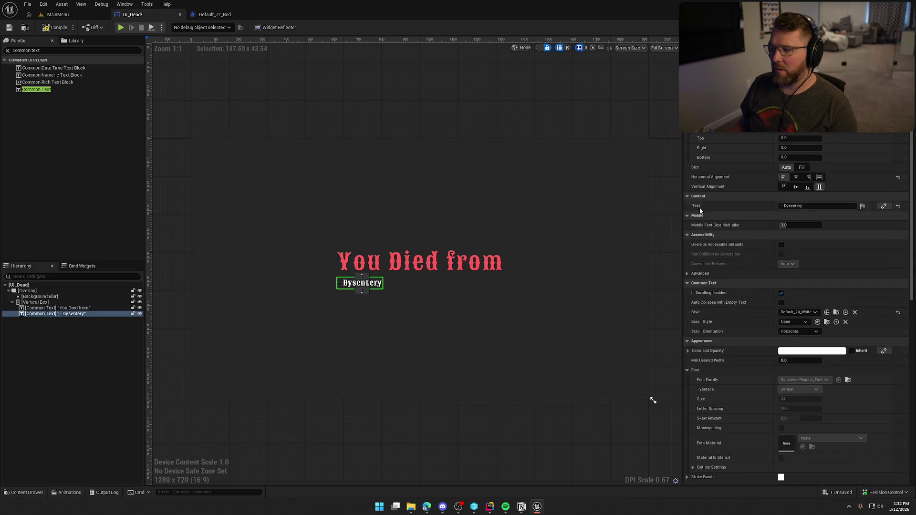
{"action": "key", "text": "ctrl+z"}
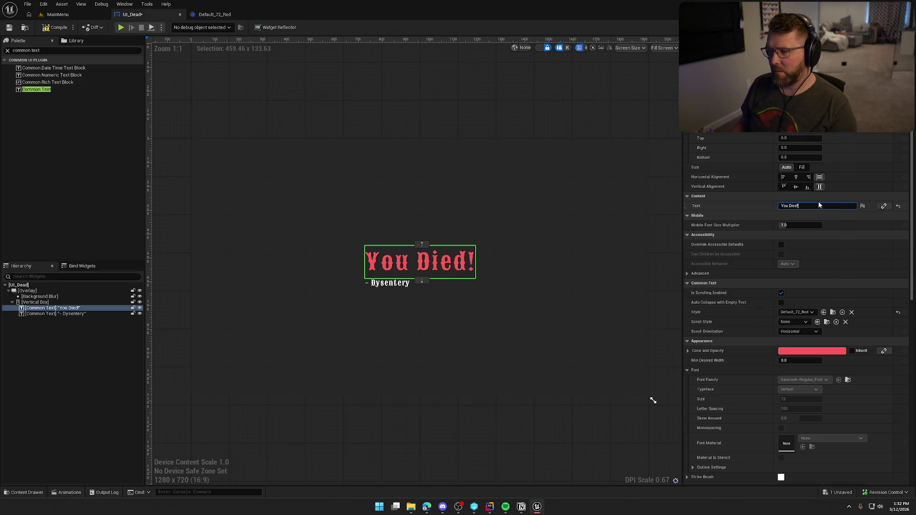
{"action": "left_click", "coordinate": [552, 115]}
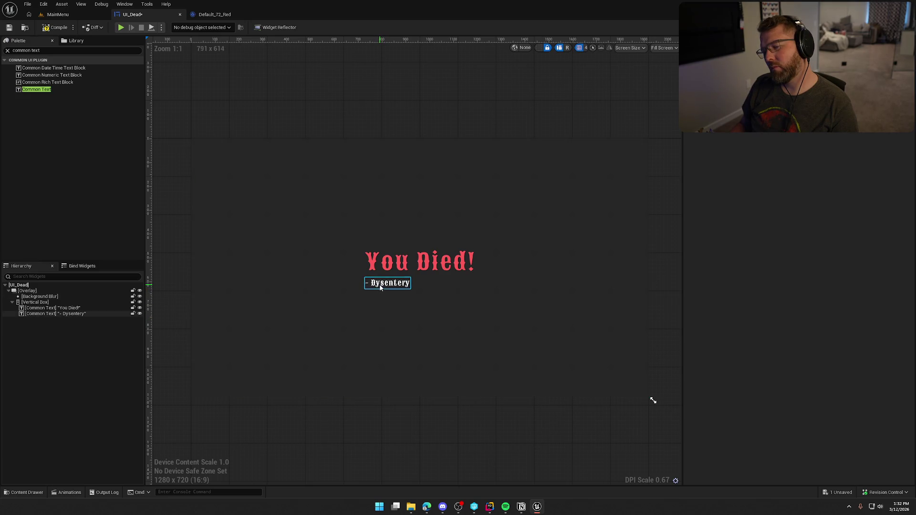
{"action": "left_click", "coordinate": [48, 314]}
{"action": "key", "text": "ctrl+d"}
{"action": "key", "text": "ctrl+d"}
{"action": "key", "text": "ctrl+d"}
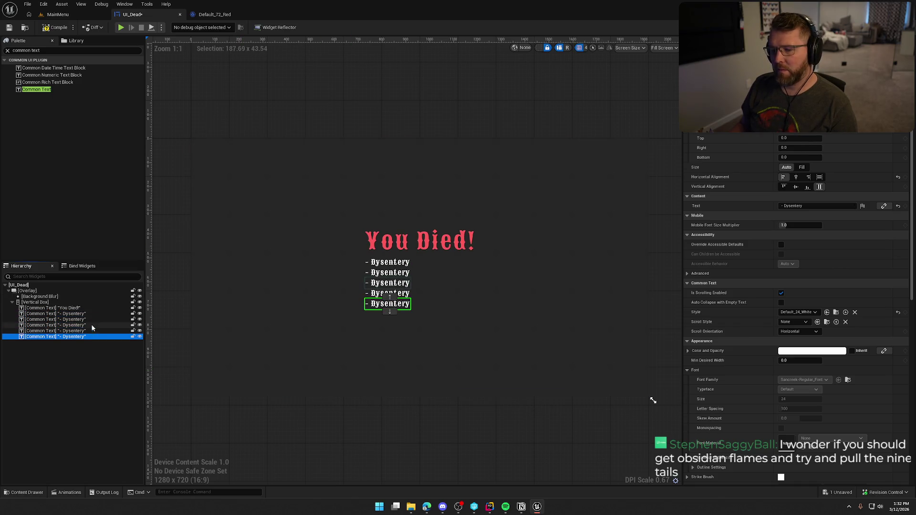
{"action": "left_click", "coordinate": [340, 110]}
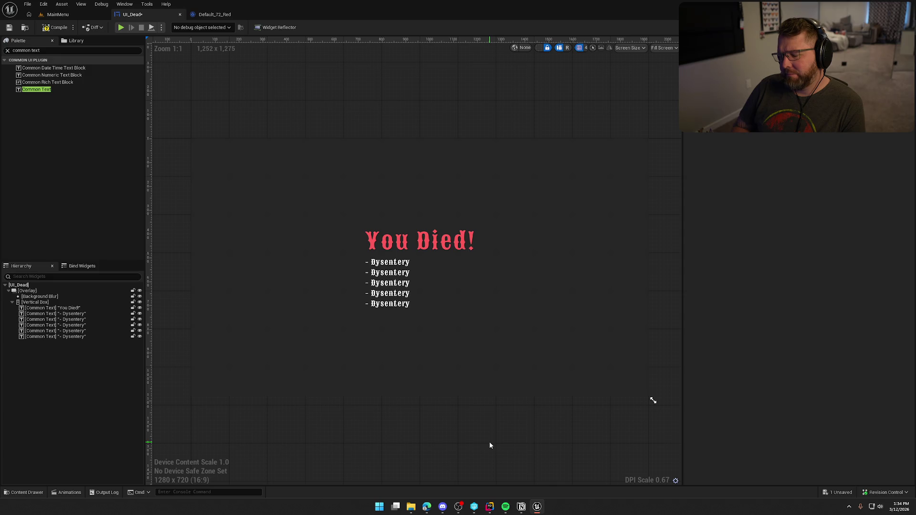
Step: Change the second and third list lines to Cholera and Measels
{"action": "left_click", "coordinate": [55, 320]}
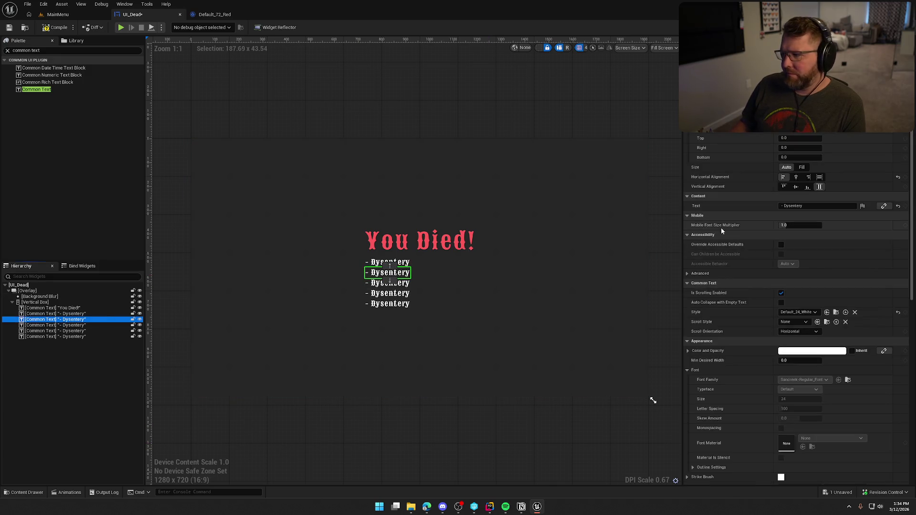
{"action": "double_click", "coordinate": [802, 207]}
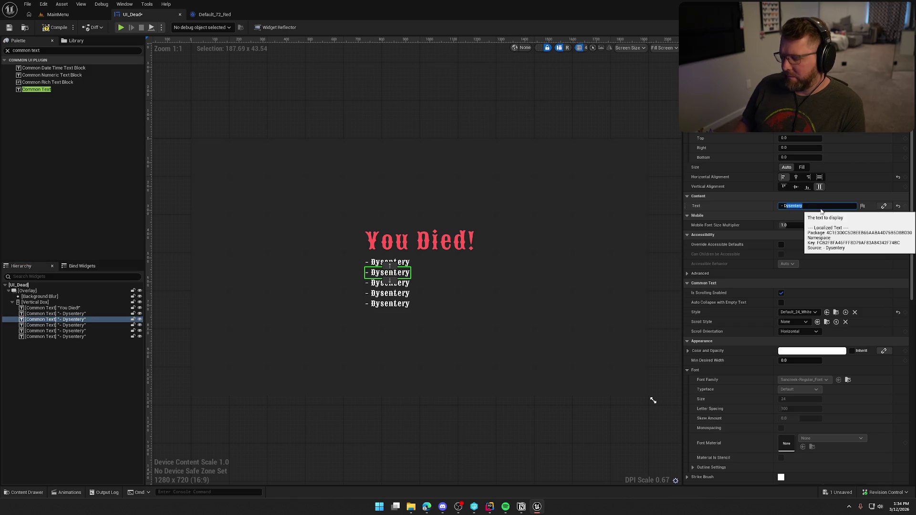
{"action": "key", "text": "BackSpace"}
{"action": "type", "text": "Cholera"}
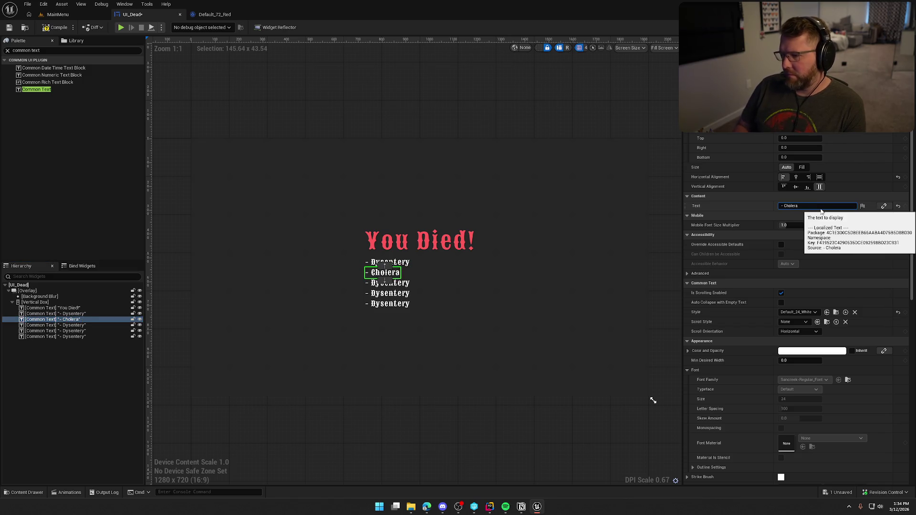
{"action": "left_click", "coordinate": [391, 283]}
{"action": "double_click", "coordinate": [793, 206]}
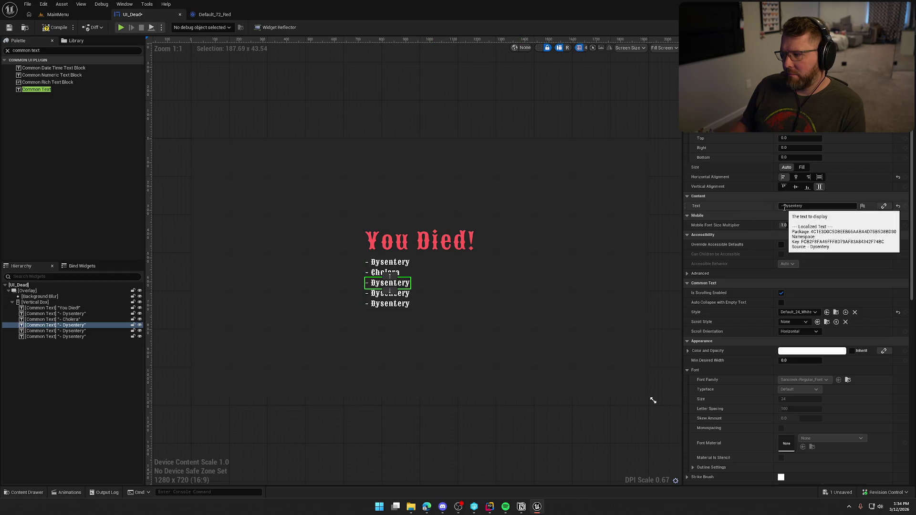
{"action": "type", "text": "Measels"}
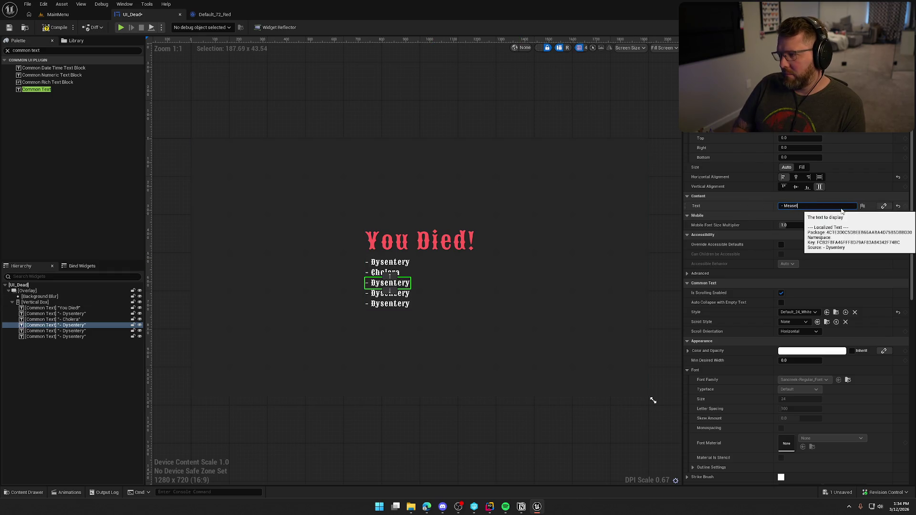
{"action": "key", "text": "Return"}
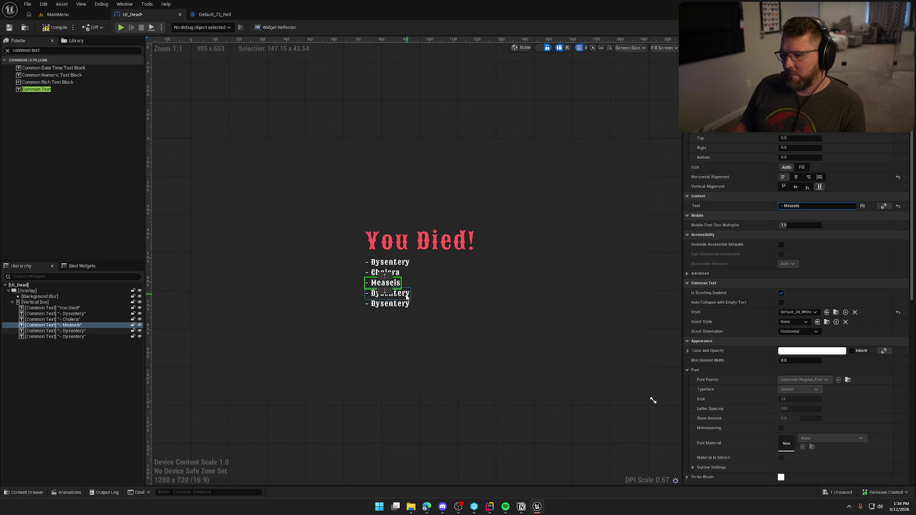
Step: Change the fourth and fifth list lines to Frozen and Hunger
{"action": "left_click", "coordinate": [390, 293]}
{"action": "double_click", "coordinate": [835, 206]}
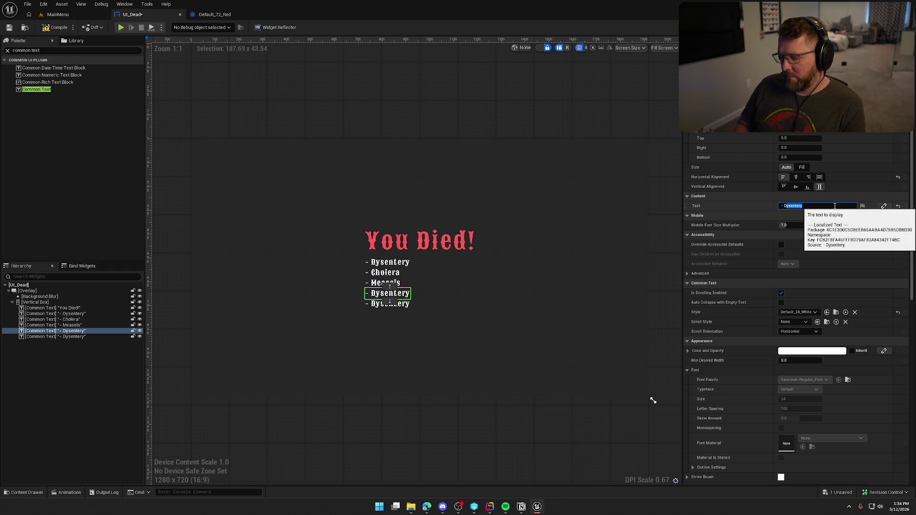
{"action": "type", "text": "Fro"}
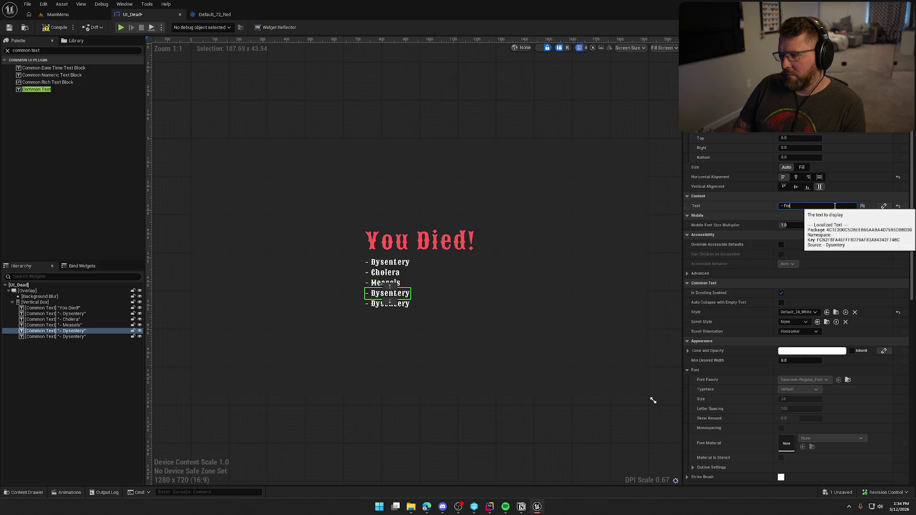
{"action": "type", "text": "zen"}
{"action": "key", "text": "Return"}
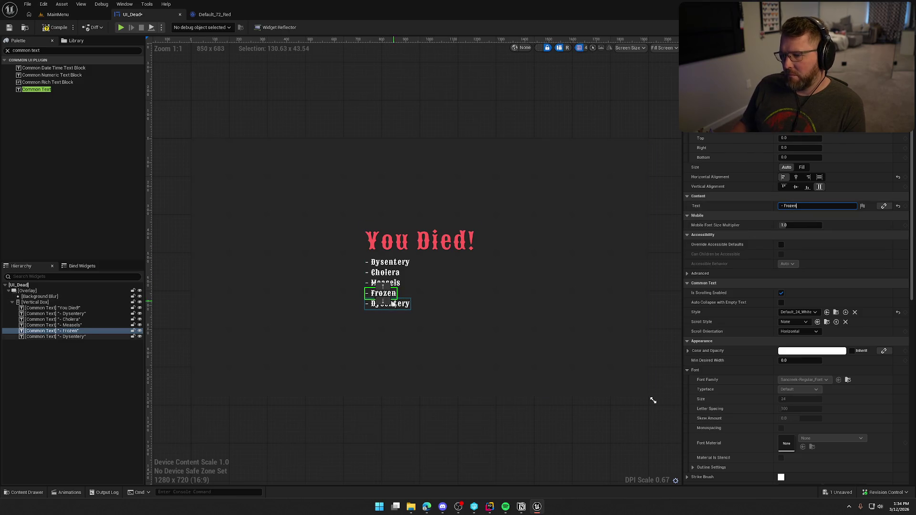
{"action": "left_click", "coordinate": [393, 306]}
{"action": "double_click", "coordinate": [830, 207]}
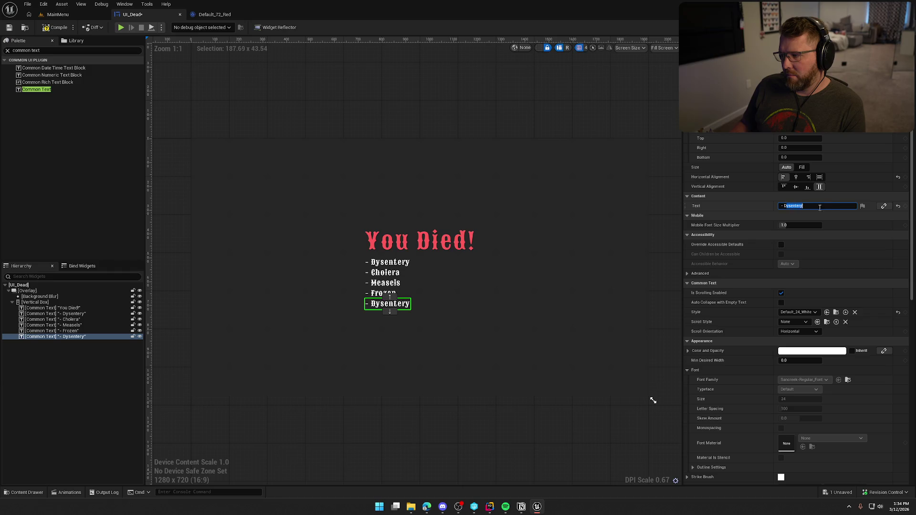
{"action": "type", "text": "Hunger"}
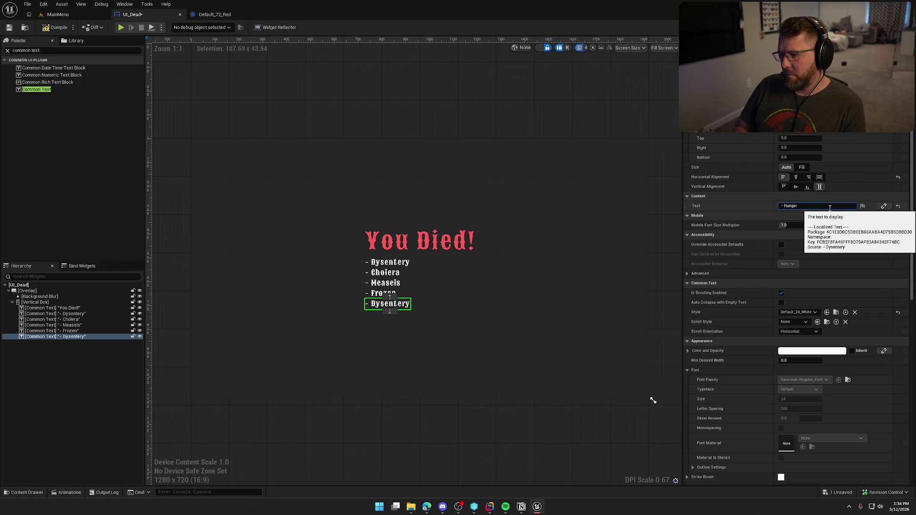
{"action": "key", "text": "Return"}
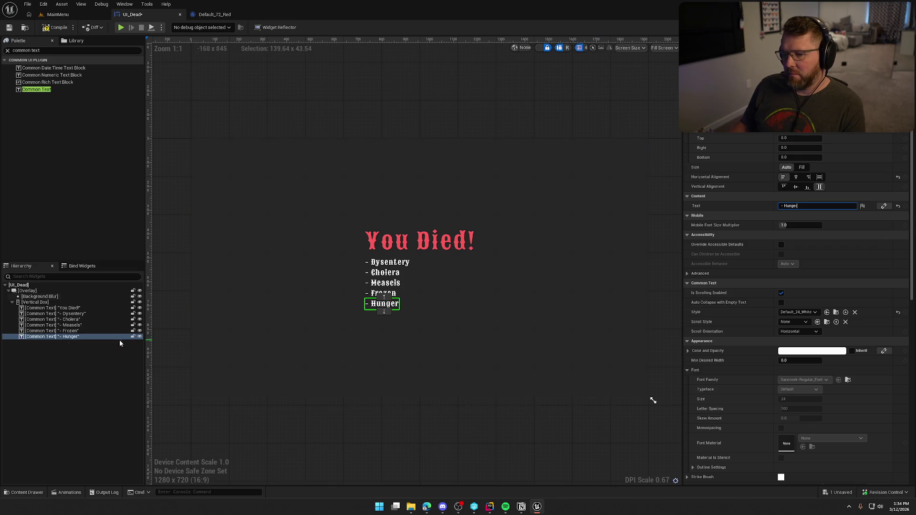
Step: Duplicate the Hunger line and rename the copy Illness
{"action": "key", "text": "ctrl+d"}
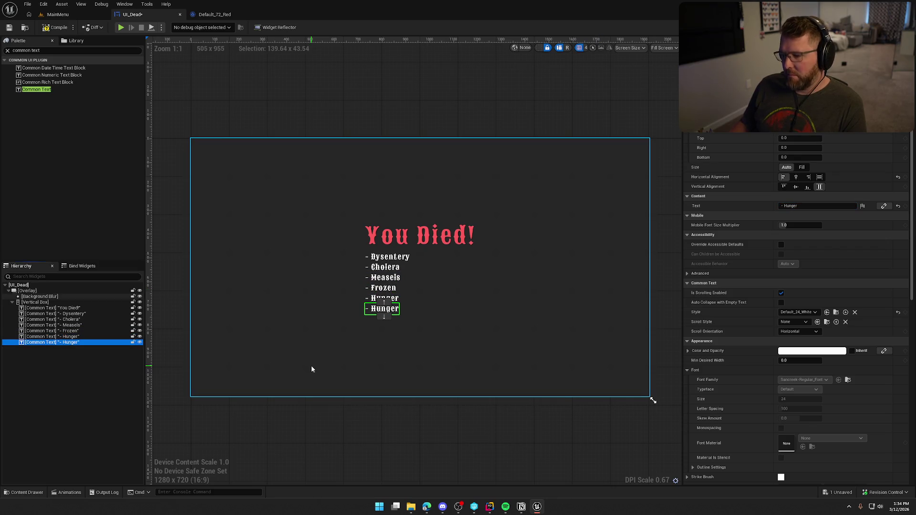
{"action": "double_click", "coordinate": [825, 206]}
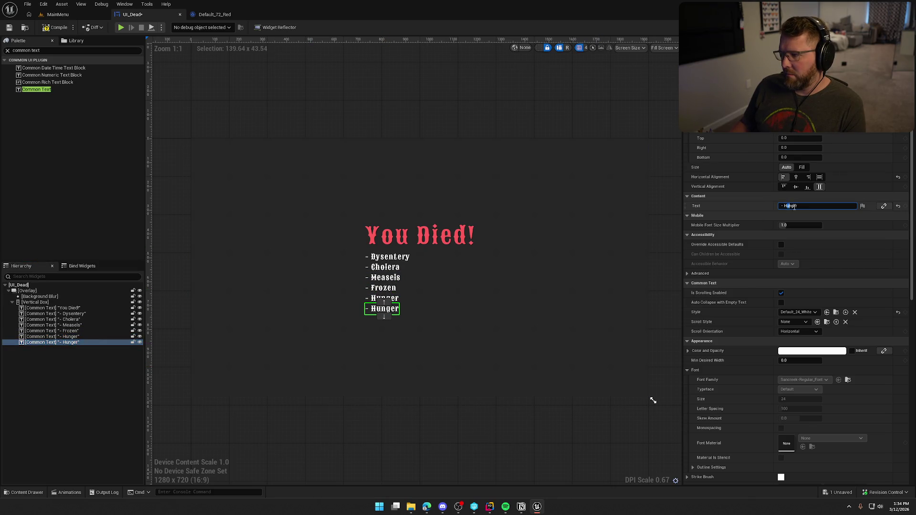
{"action": "type", "text": "Ill"}
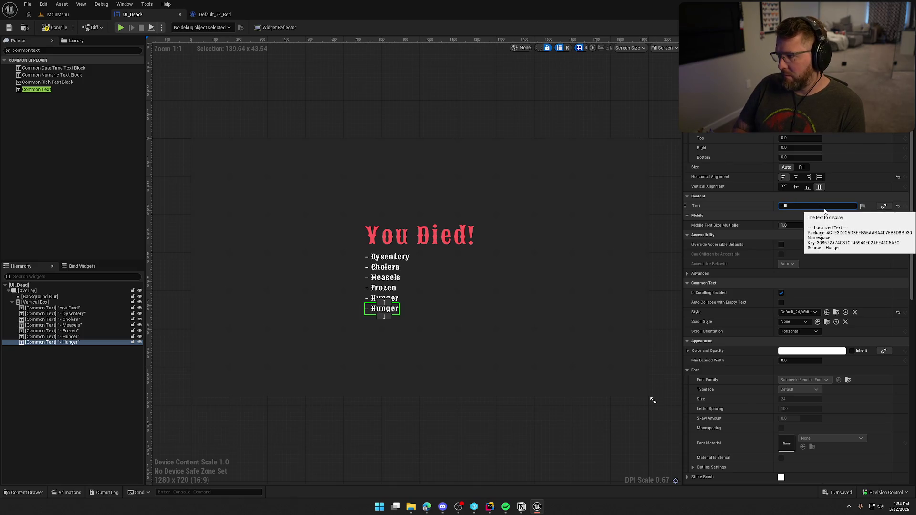
{"action": "type", "text": "nes"}
{"action": "key", "text": "Return"}
{"action": "left_click", "coordinate": [405, 101]}
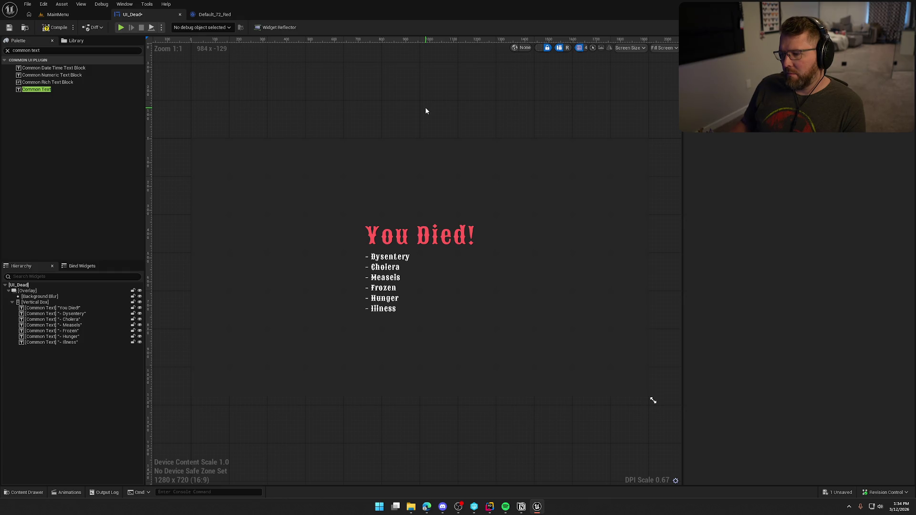
{"action": "scroll", "coordinate": [425, 107], "scroll_direction": "down", "scroll_amount": 1}
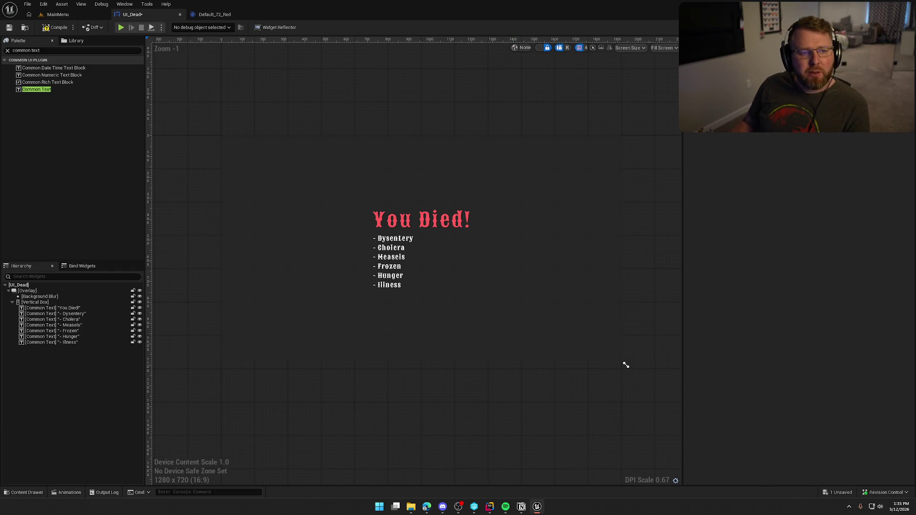
Step: Switch to the browser and move the Google Images window to the screen centre
{"action": "key", "text": "alt+Tab"}
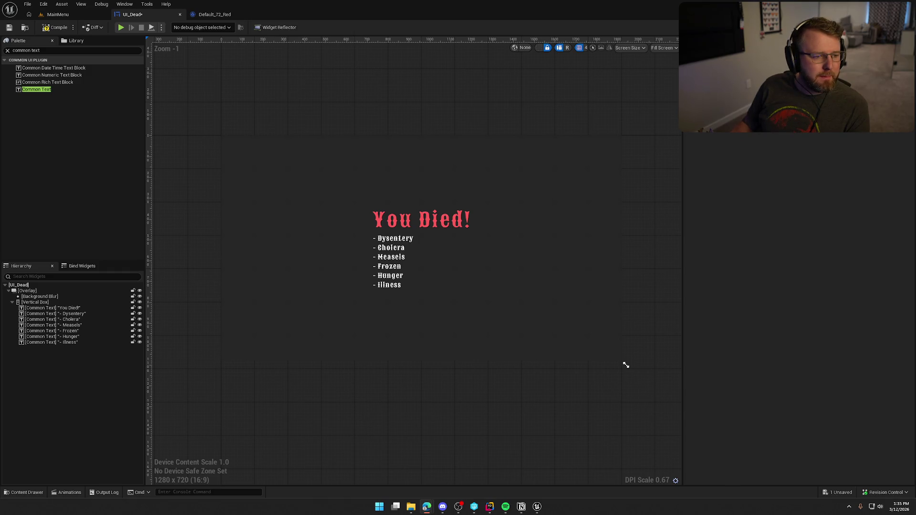
{"action": "left_click_drag", "start_coordinate": [138, 93], "coordinate": [552, 92]}
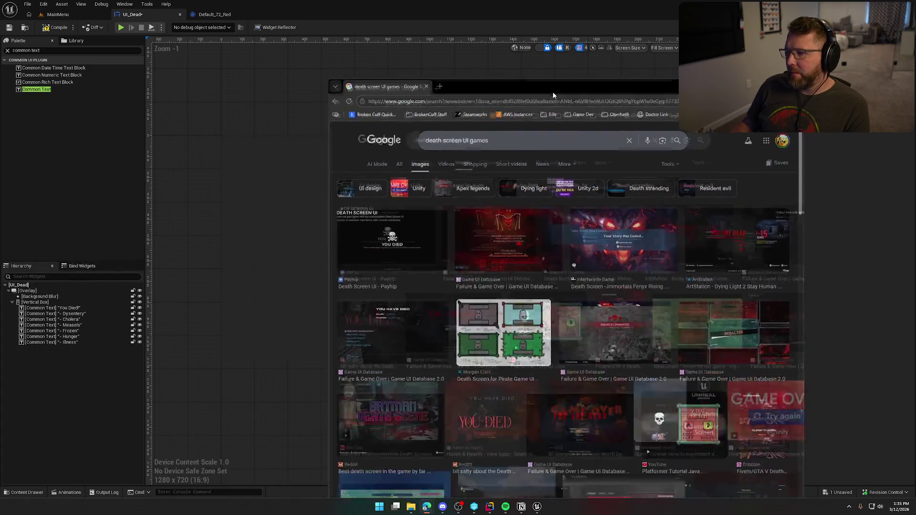
Step: Maximize the browser, preview the YOU ARE DEAD and Death Screen UI images, then start a new tab
{"action": "double_click", "coordinate": [552, 91]}
{"action": "left_click", "coordinate": [125, 243]}
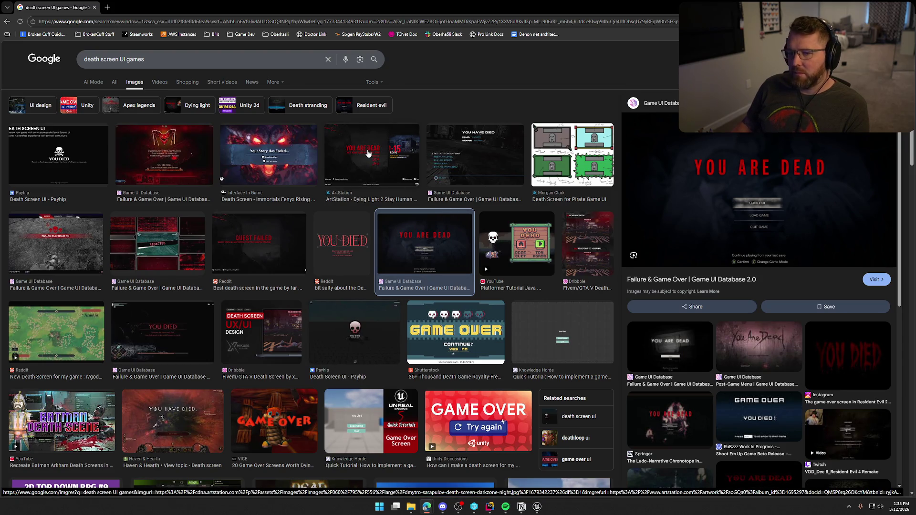
{"action": "left_click", "coordinate": [61, 163]}
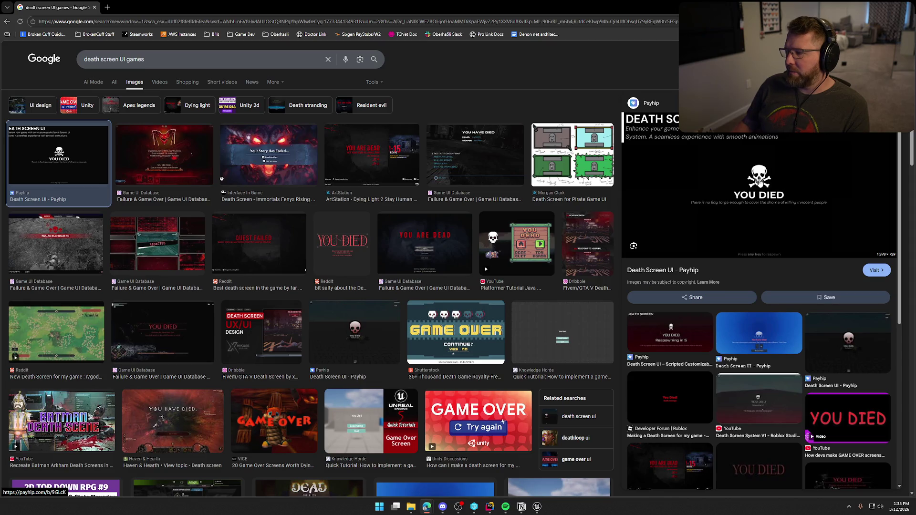
{"action": "left_click", "coordinate": [107, 7]}
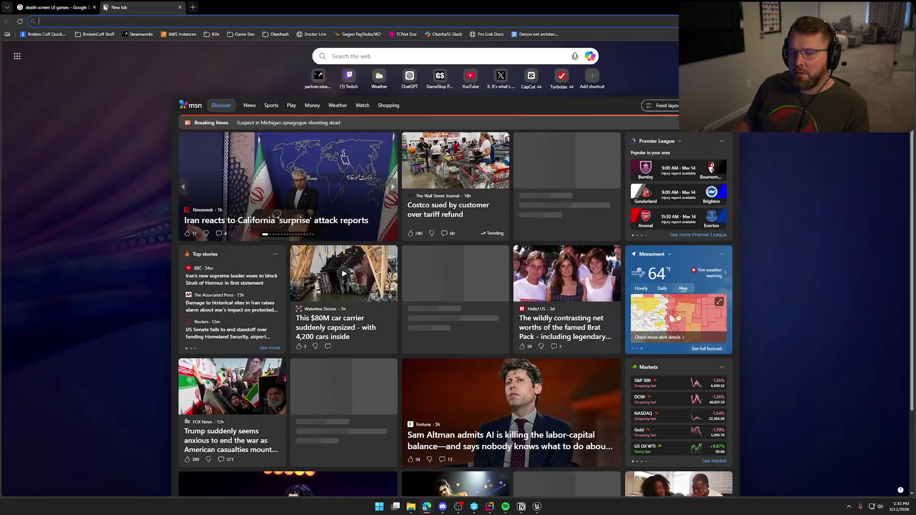
Step: Load thenounproject and search its icons for 'skull and bones', browsing the results
{"action": "type", "text": "thenounproject"}
{"action": "key", "text": "Return"}
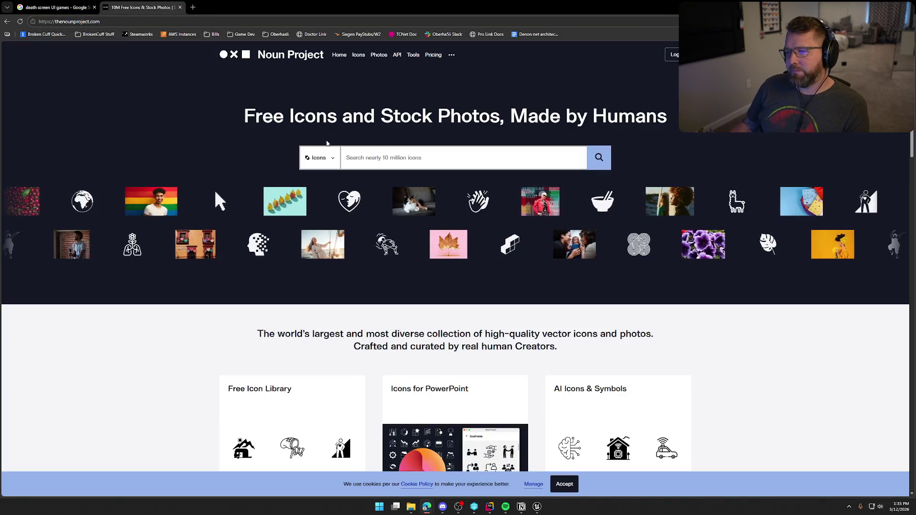
{"action": "type", "text": "skull"}
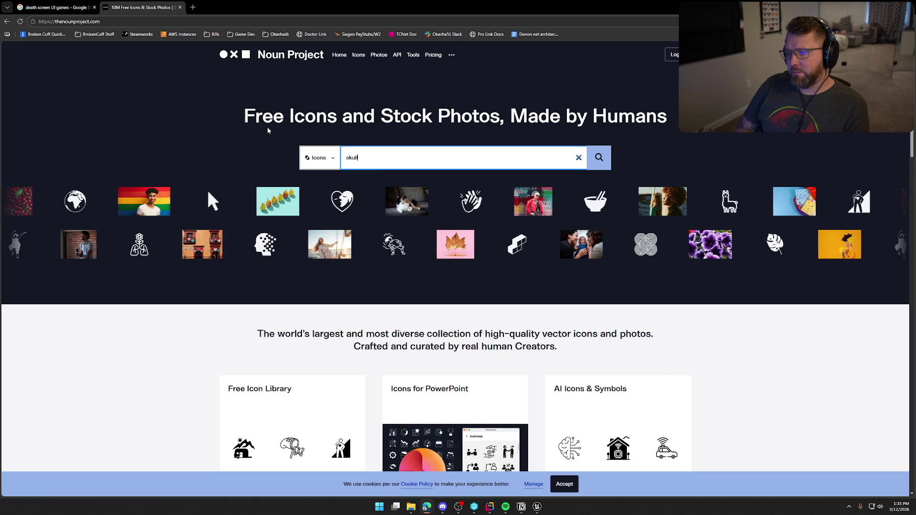
{"action": "type", "text": " and b"}
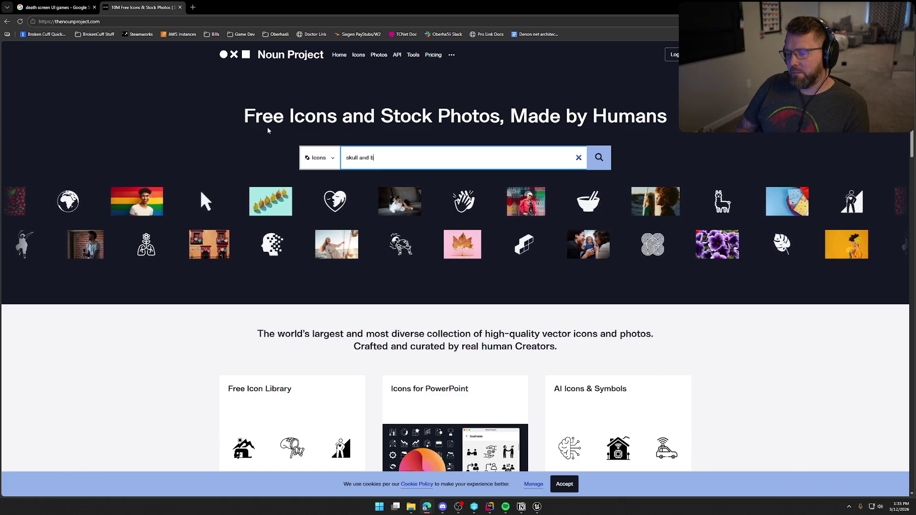
{"action": "type", "text": "ones"}
{"action": "key", "text": "Return"}
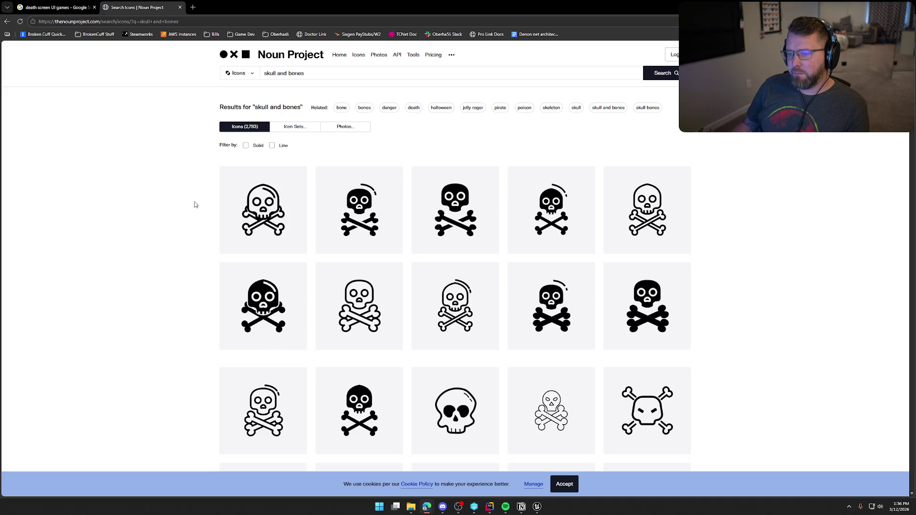
{"action": "scroll", "coordinate": [205, 247], "scroll_direction": "down", "scroll_amount": 2}
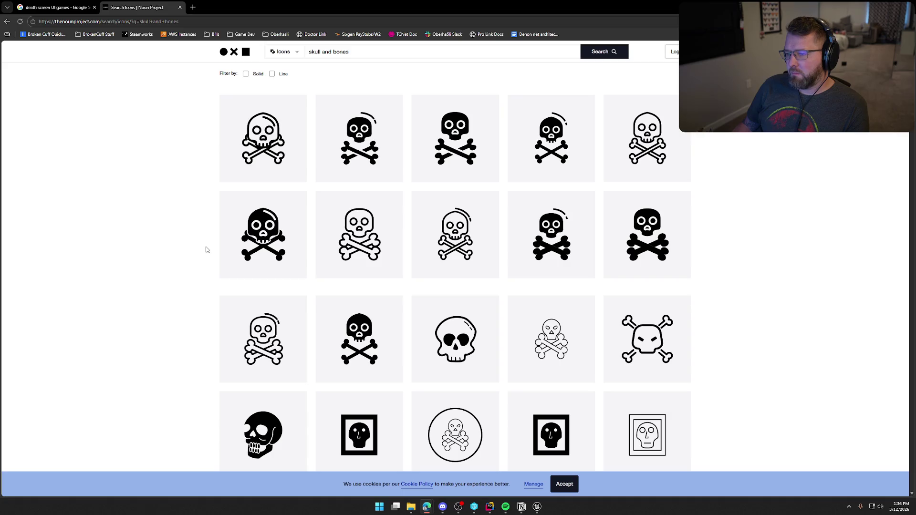
{"action": "scroll", "coordinate": [206, 250], "scroll_direction": "down", "scroll_amount": 3}
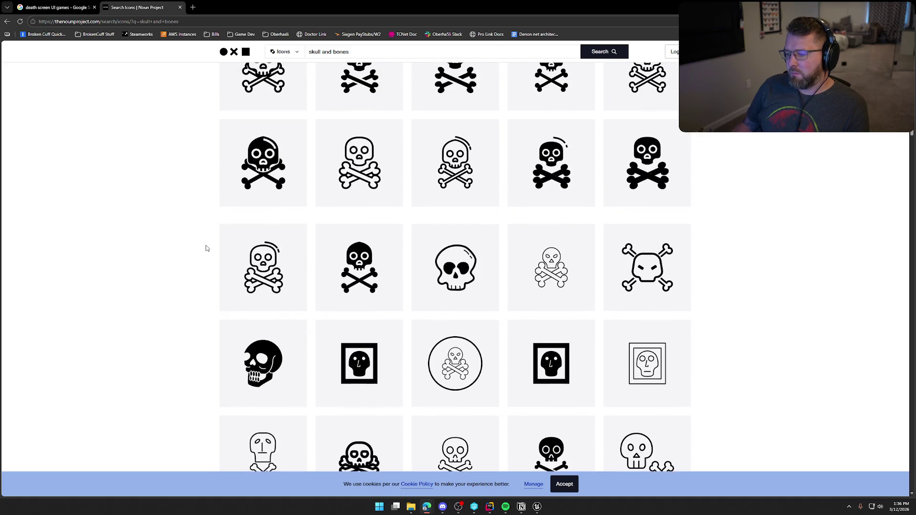
{"action": "scroll", "coordinate": [206, 248], "scroll_direction": "down", "scroll_amount": 3}
{"action": "scroll", "coordinate": [206, 248], "scroll_direction": "down", "scroll_amount": 3}
{"action": "scroll", "coordinate": [208, 247], "scroll_direction": "down", "scroll_amount": 3}
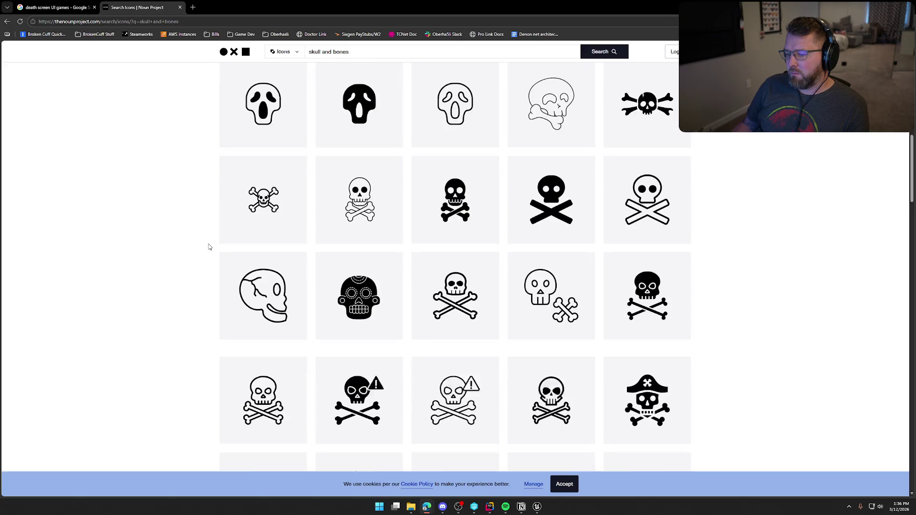
{"action": "scroll", "coordinate": [208, 247], "scroll_direction": "down", "scroll_amount": 3}
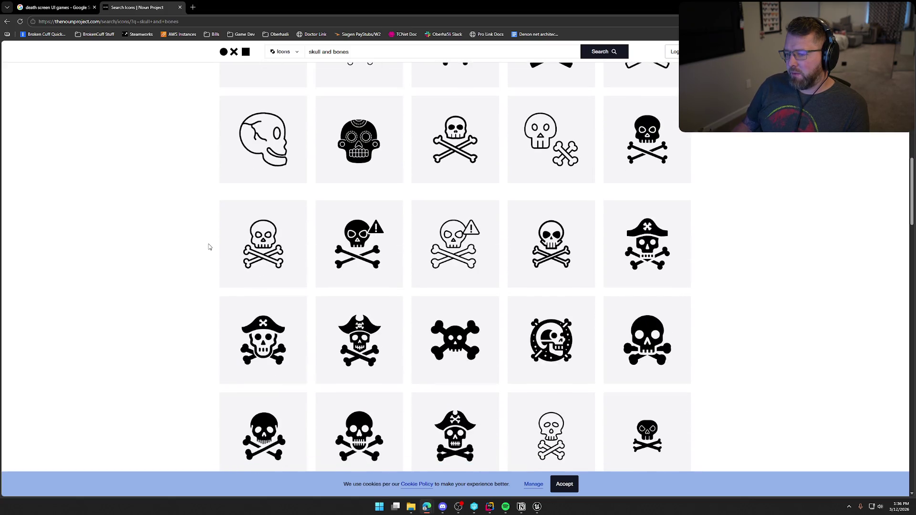
{"action": "scroll", "coordinate": [208, 247], "scroll_direction": "down", "scroll_amount": 3}
{"action": "scroll", "coordinate": [208, 247], "scroll_direction": "down", "scroll_amount": 3}
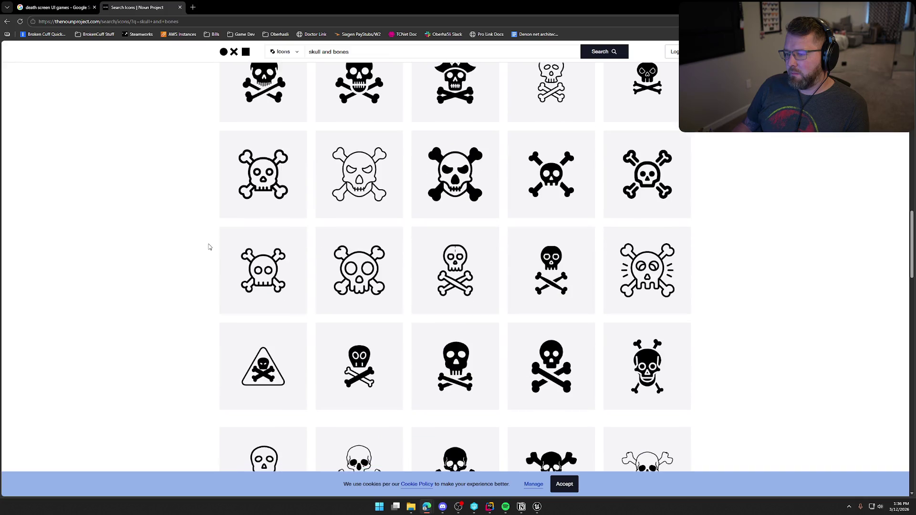
{"action": "scroll", "coordinate": [208, 247], "scroll_direction": "up", "scroll_amount": 15}
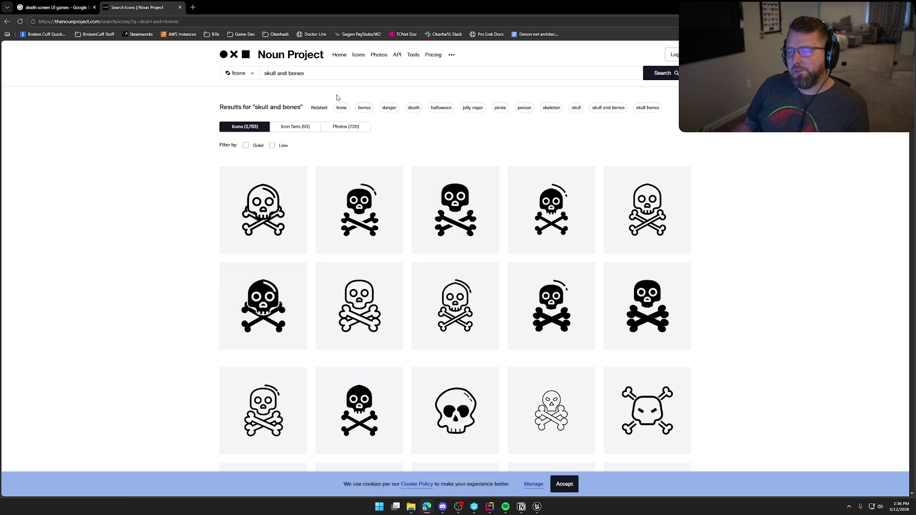
Step: Refine the search to 'skull and bones western', browse the results, then return to the Google tab
{"action": "left_click", "coordinate": [343, 74]}
{"action": "type", "text": "wes"}
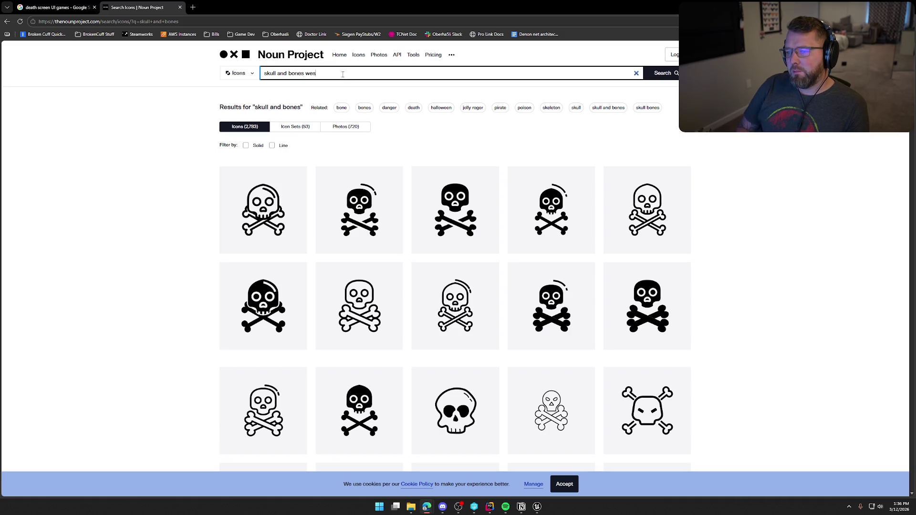
{"action": "type", "text": "tern"}
{"action": "key", "text": "Return"}
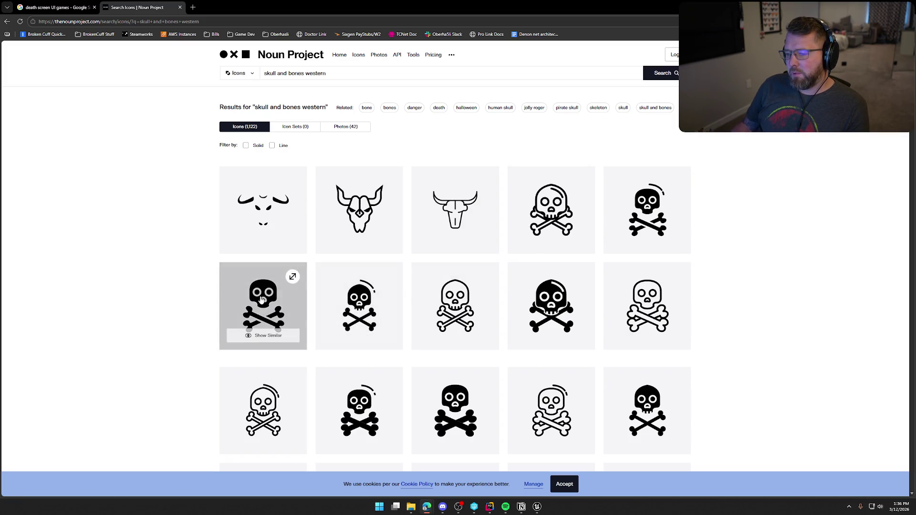
{"action": "scroll", "coordinate": [790, 292], "scroll_direction": "down", "scroll_amount": 3}
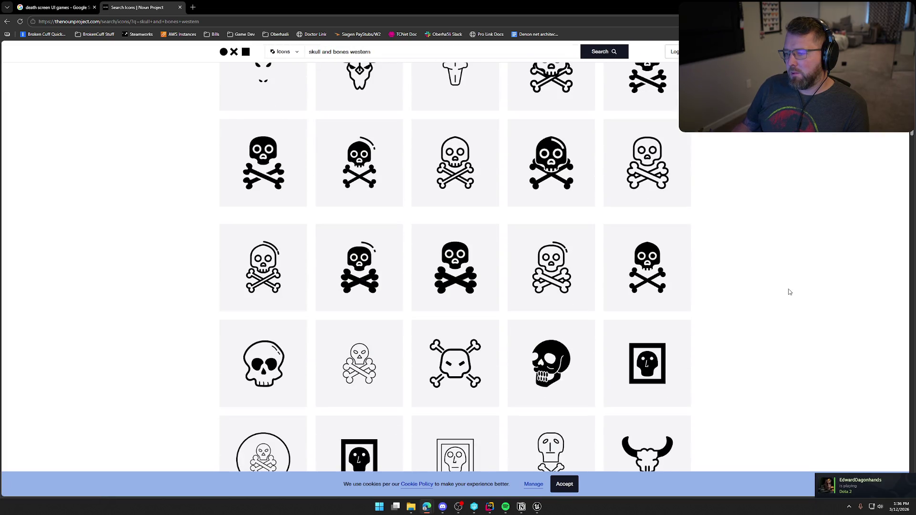
{"action": "scroll", "coordinate": [789, 292], "scroll_direction": "down", "scroll_amount": 2}
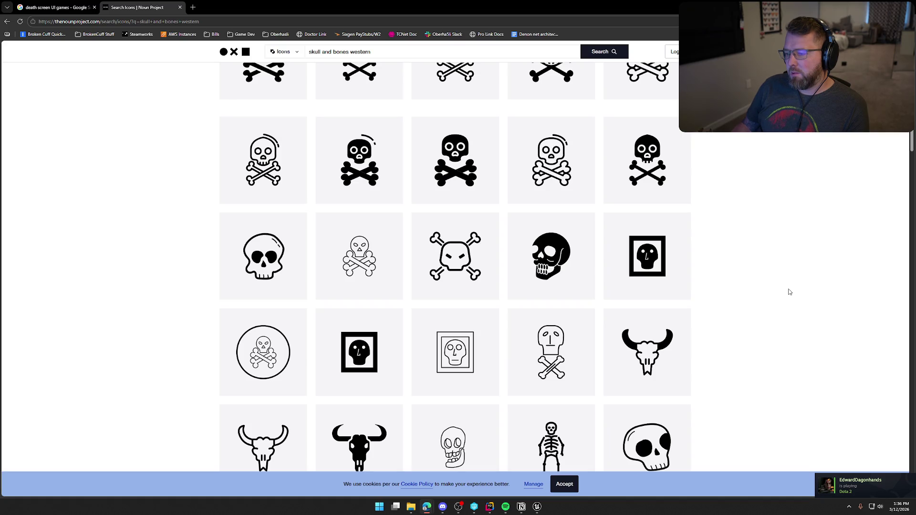
{"action": "scroll", "coordinate": [789, 292], "scroll_direction": "down", "scroll_amount": 3}
{"action": "scroll", "coordinate": [790, 292], "scroll_direction": "down", "scroll_amount": 3}
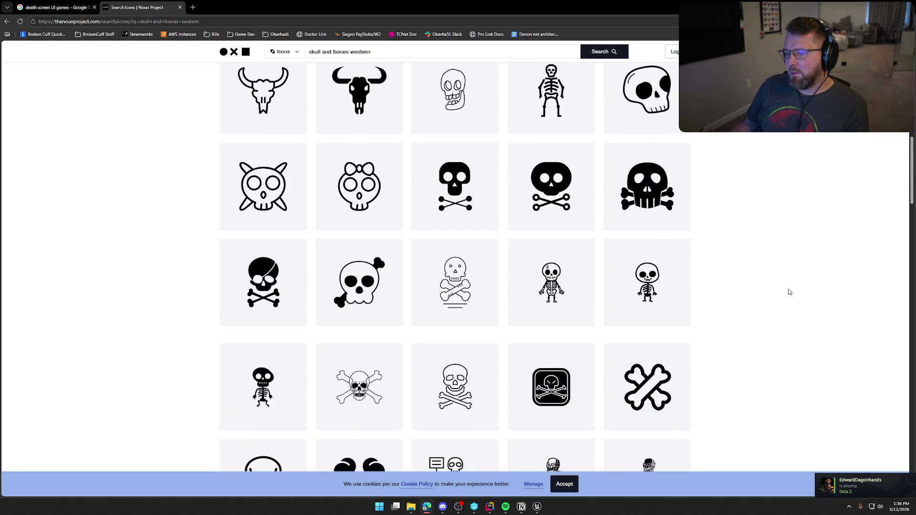
{"action": "scroll", "coordinate": [790, 292], "scroll_direction": "down", "scroll_amount": 3}
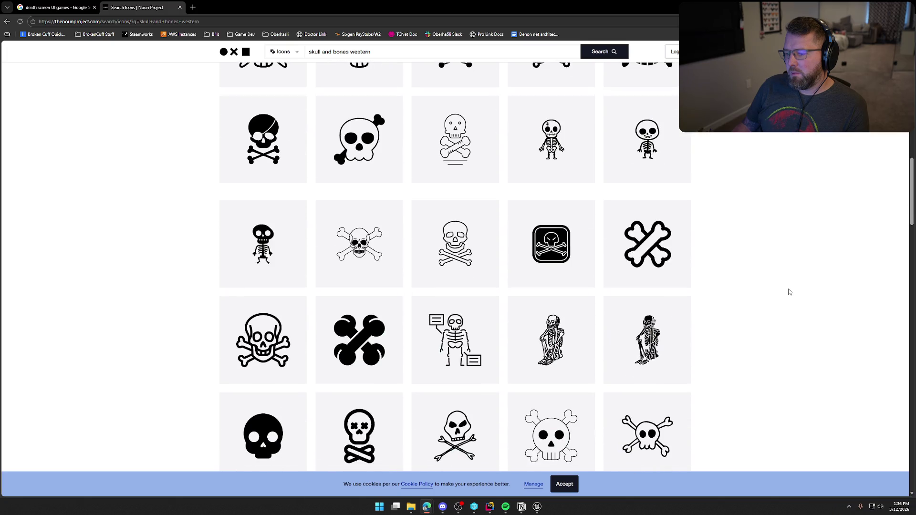
{"action": "scroll", "coordinate": [789, 292], "scroll_direction": "down", "scroll_amount": 3}
{"action": "scroll", "coordinate": [789, 292], "scroll_direction": "up", "scroll_amount": 10}
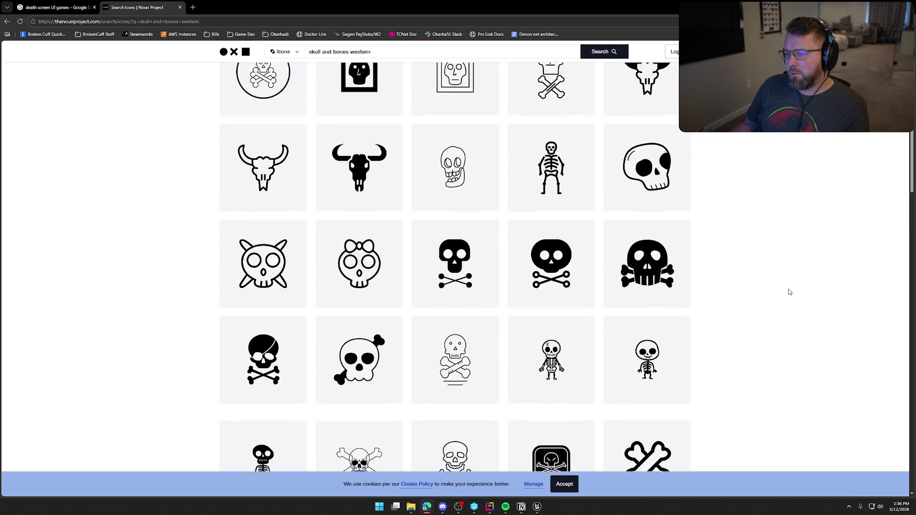
{"action": "scroll", "coordinate": [789, 292], "scroll_direction": "up", "scroll_amount": 5}
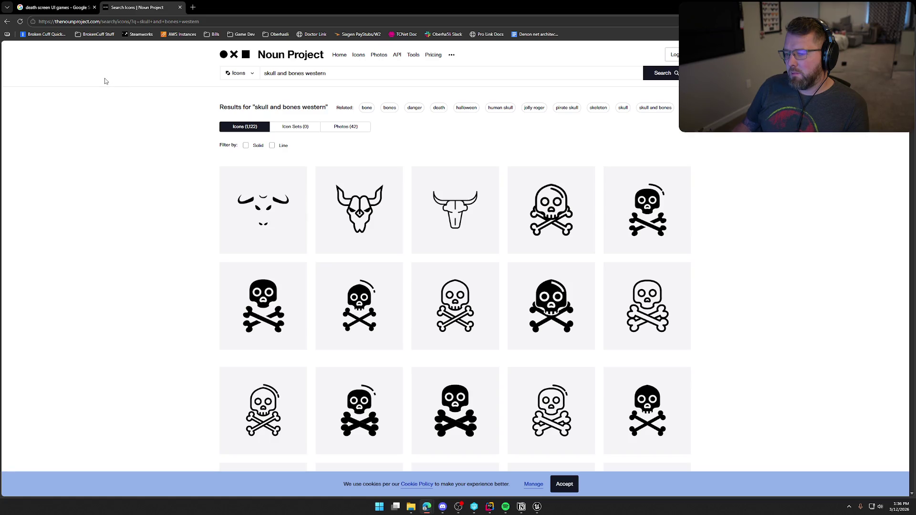
{"action": "left_click", "coordinate": [71, 7]}
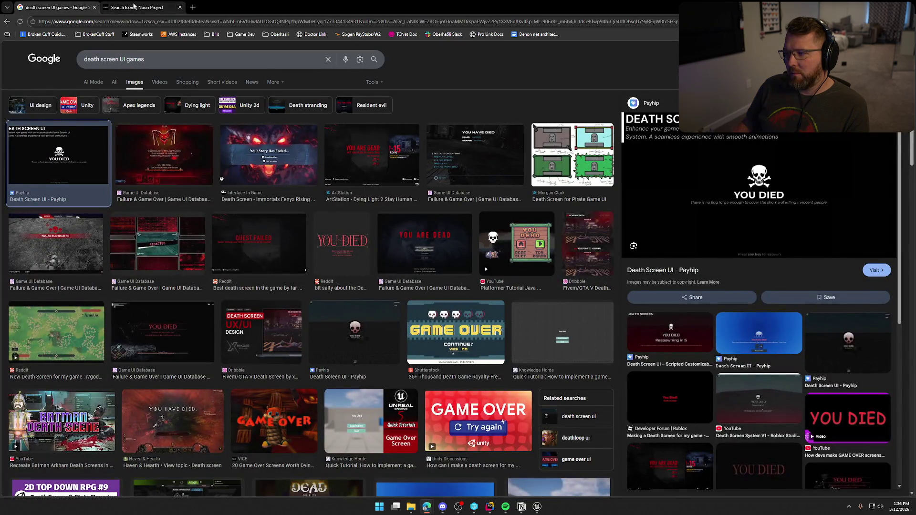
{"action": "left_click", "coordinate": [136, 8]}
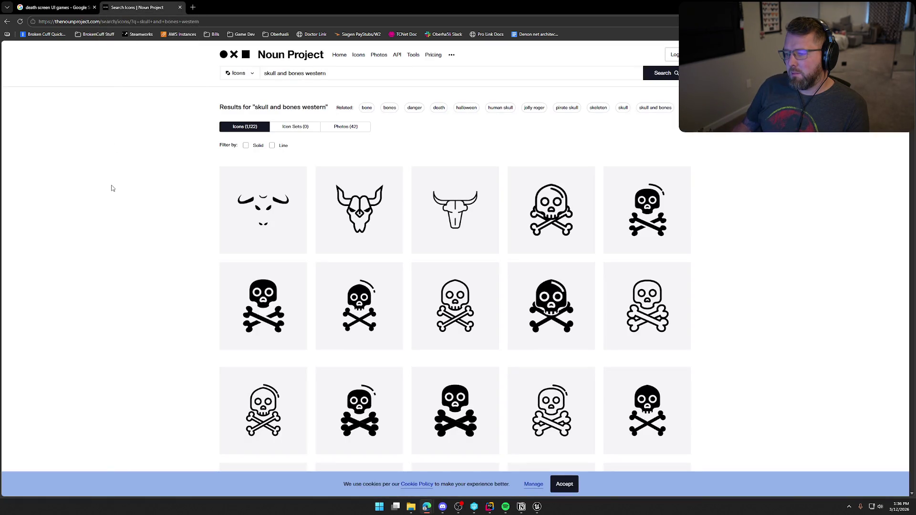
{"action": "left_click", "coordinate": [6, 22]}
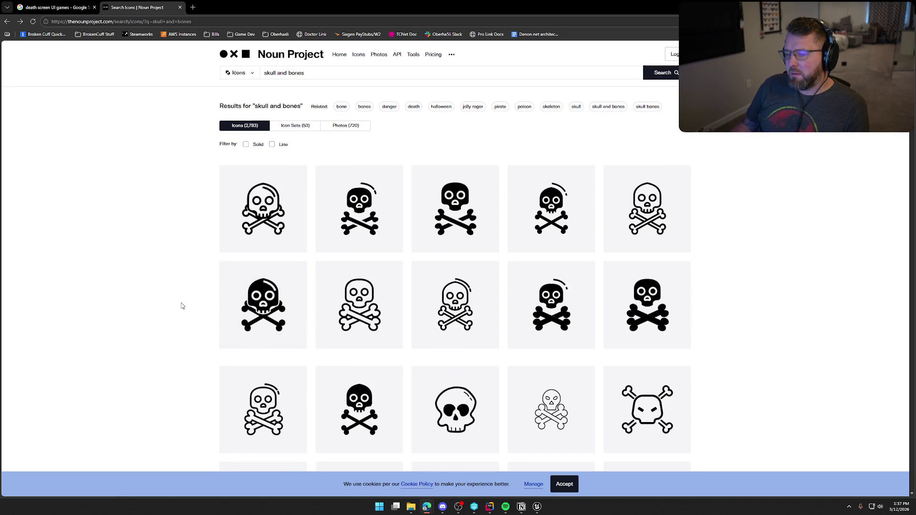
{"action": "scroll", "coordinate": [181, 306], "scroll_direction": "down", "scroll_amount": 1}
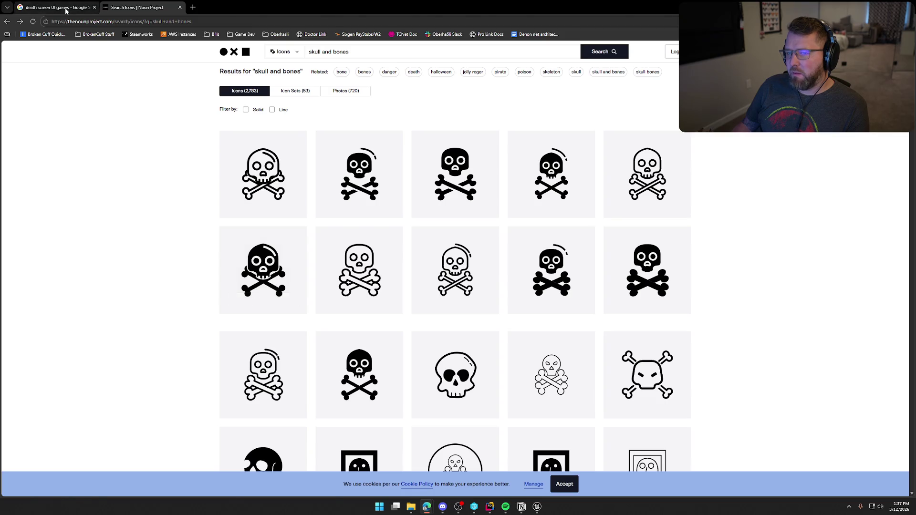
{"action": "left_click", "coordinate": [55, 7]}
{"action": "left_click", "coordinate": [137, 7]}
{"action": "scroll", "coordinate": [150, 313], "scroll_direction": "down", "scroll_amount": 3}
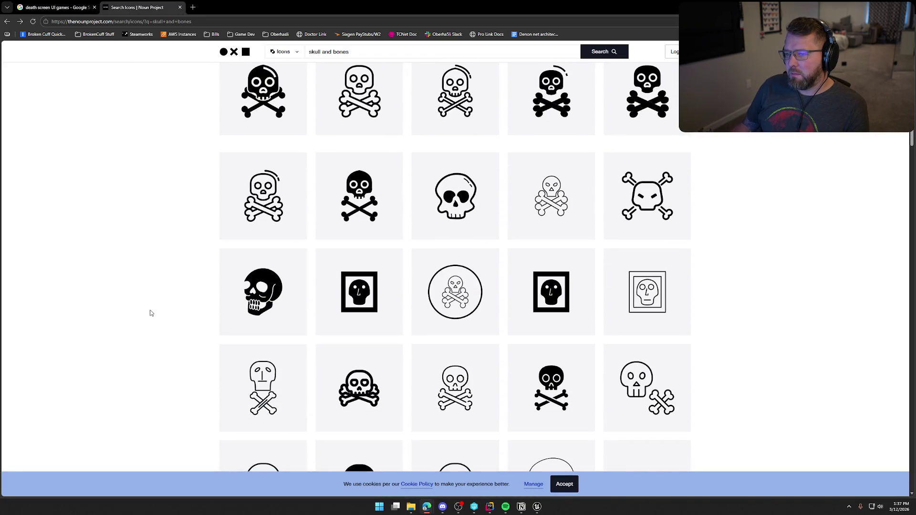
{"action": "scroll", "coordinate": [150, 313], "scroll_direction": "down", "scroll_amount": 3}
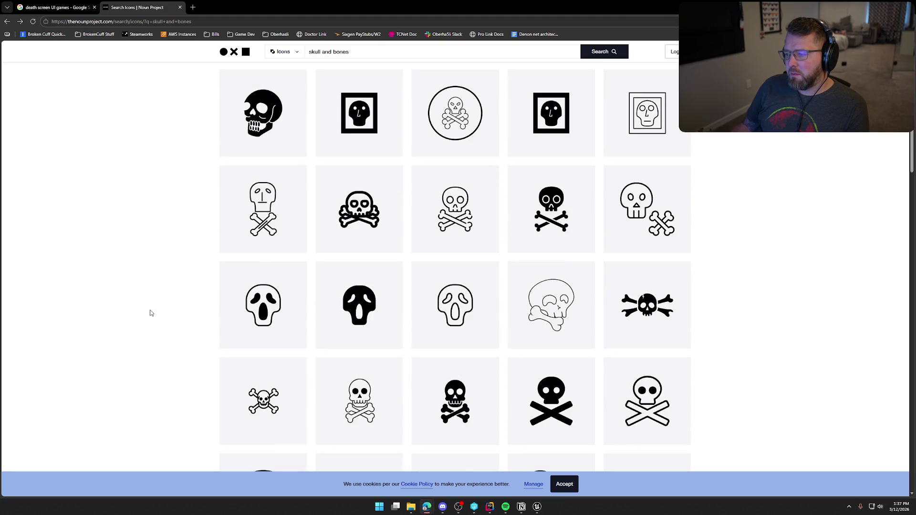
{"action": "scroll", "coordinate": [150, 313], "scroll_direction": "down", "scroll_amount": 3}
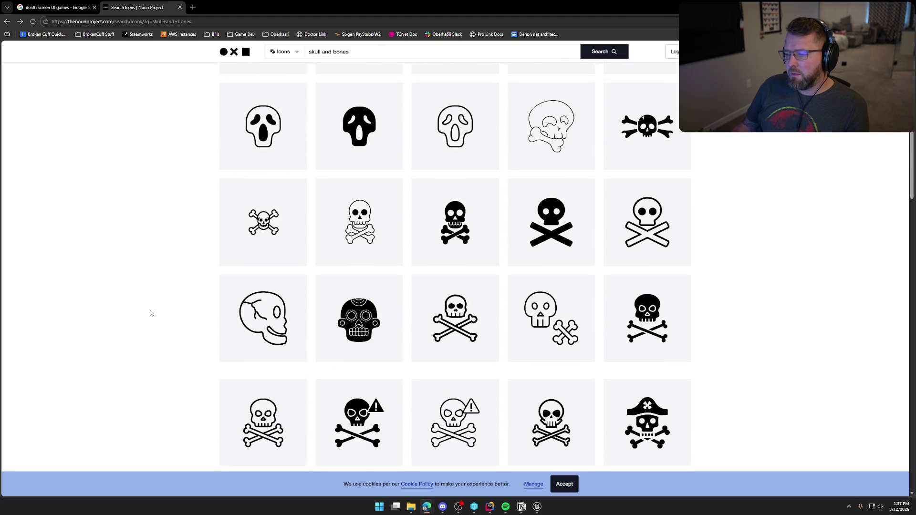
{"action": "scroll", "coordinate": [150, 313], "scroll_direction": "down", "scroll_amount": 3}
{"action": "scroll", "coordinate": [150, 314], "scroll_direction": "down", "scroll_amount": 3}
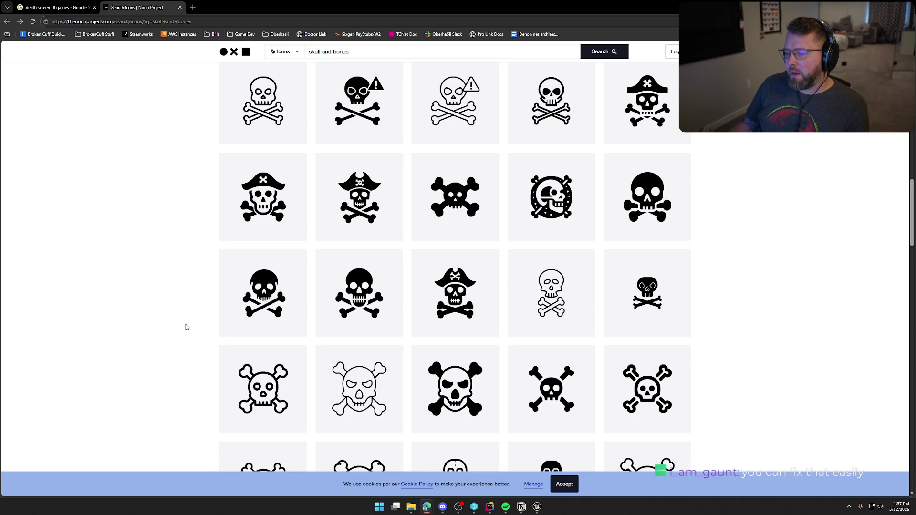
{"action": "scroll", "coordinate": [191, 327], "scroll_direction": "down", "scroll_amount": 3}
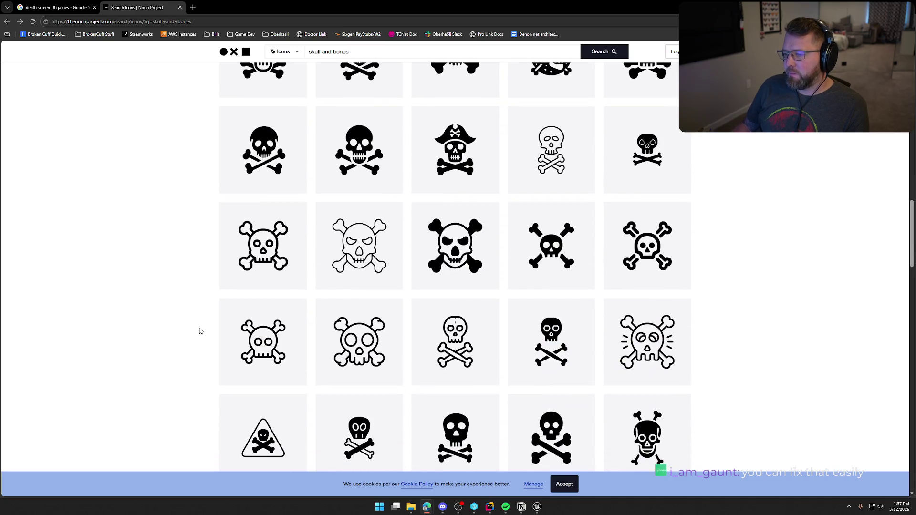
{"action": "scroll", "coordinate": [200, 331], "scroll_direction": "down", "scroll_amount": 2}
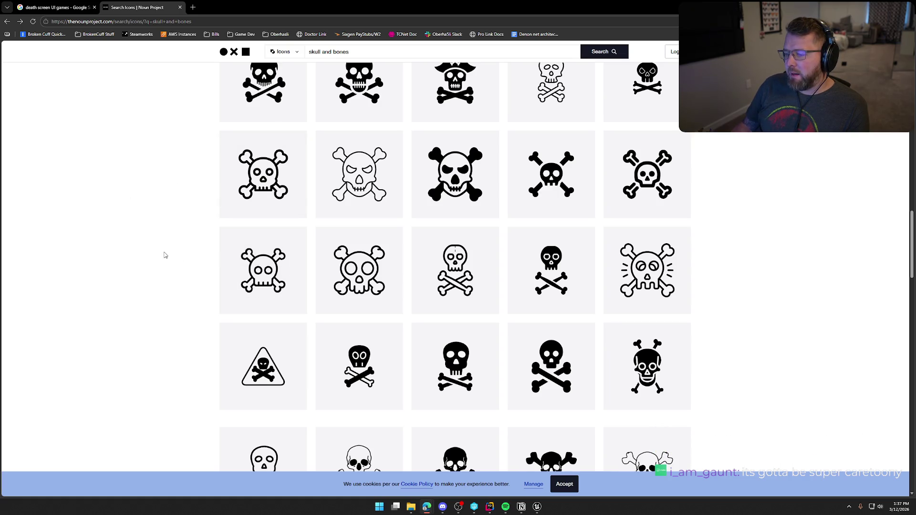
{"action": "scroll", "coordinate": [165, 256], "scroll_direction": "down", "scroll_amount": 2}
{"action": "scroll", "coordinate": [165, 256], "scroll_direction": "down", "scroll_amount": 3}
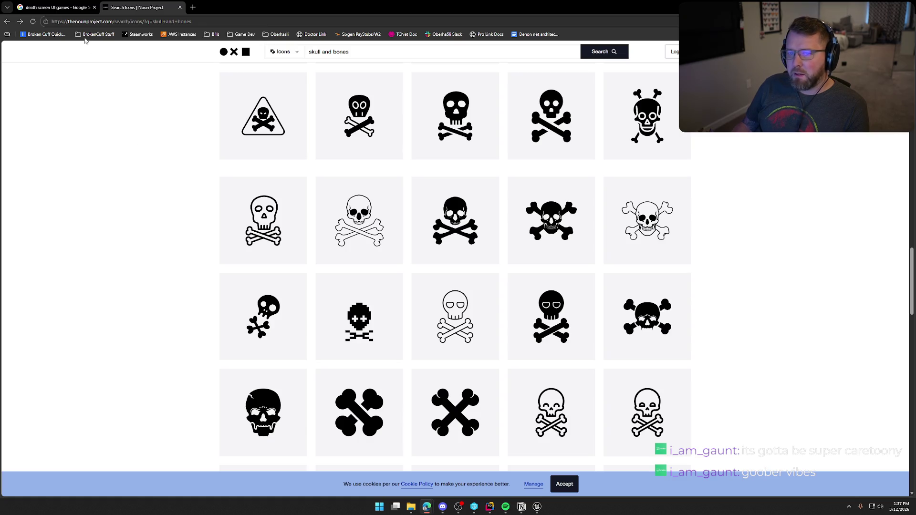
{"action": "left_click", "coordinate": [55, 7]}
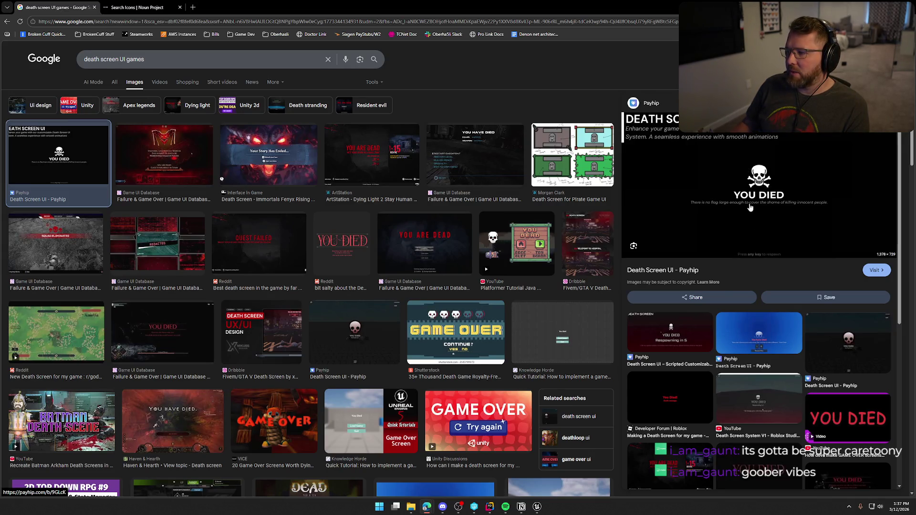
{"action": "left_click", "coordinate": [138, 7]}
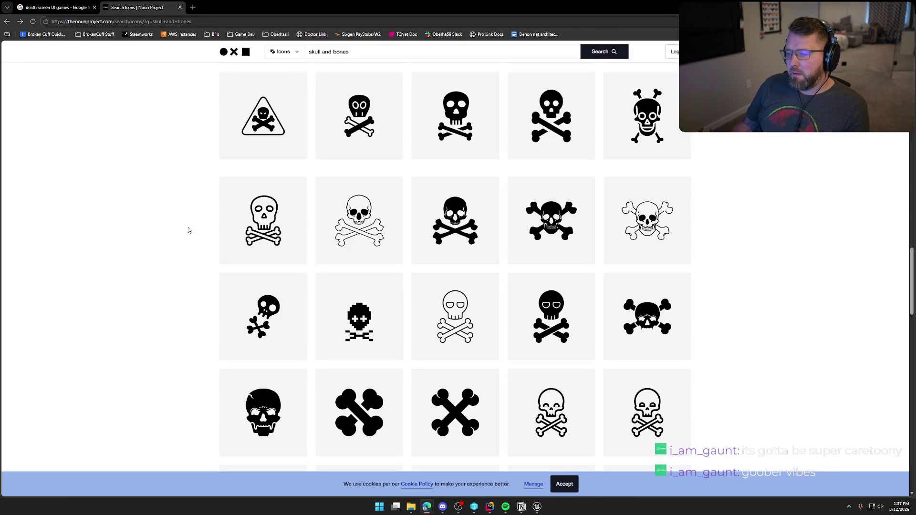
{"action": "scroll", "coordinate": [181, 246], "scroll_direction": "down", "scroll_amount": 2}
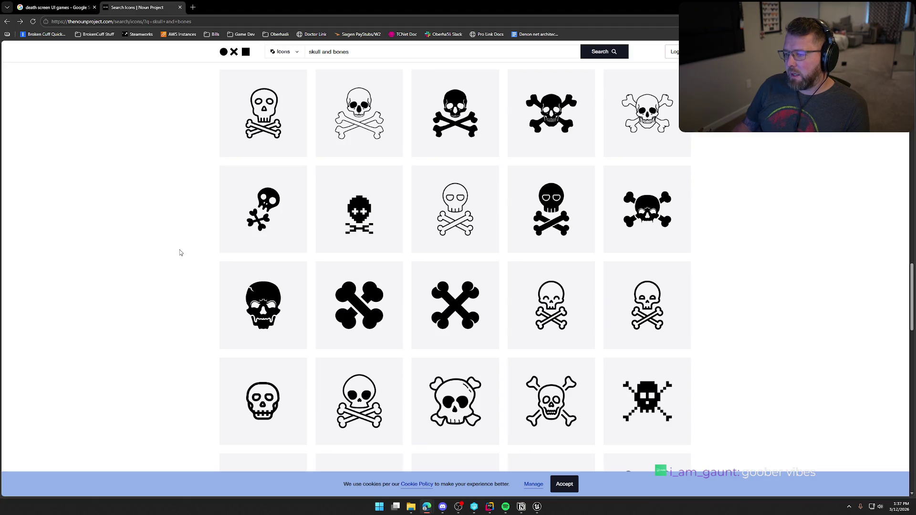
{"action": "scroll", "coordinate": [180, 253], "scroll_direction": "down", "scroll_amount": 2}
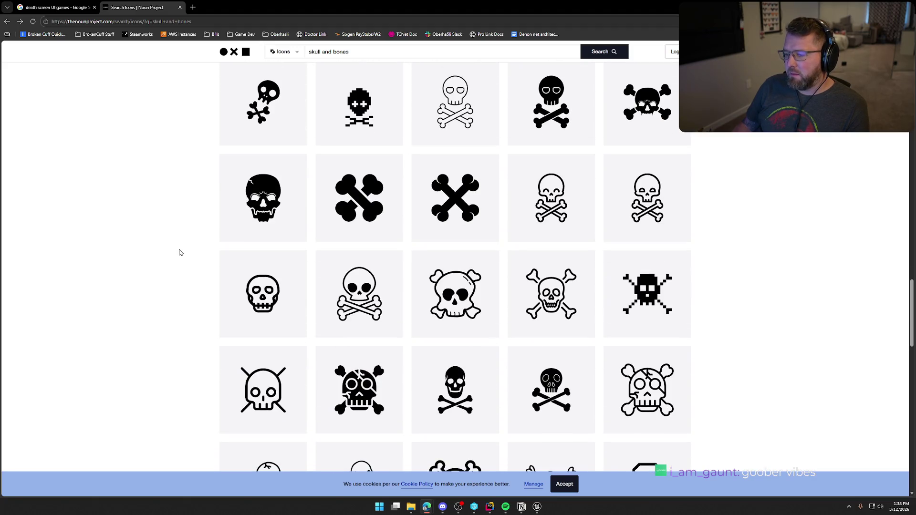
{"action": "scroll", "coordinate": [180, 253], "scroll_direction": "down", "scroll_amount": 3}
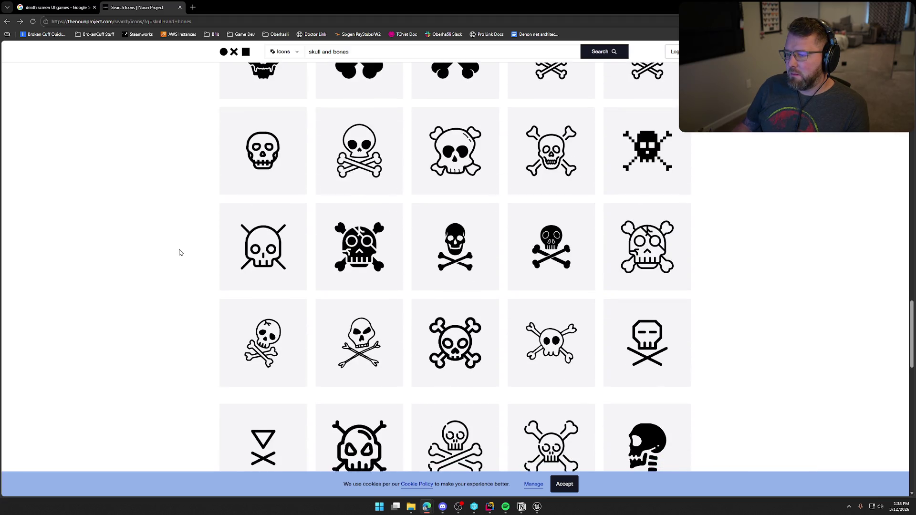
{"action": "scroll", "coordinate": [180, 253], "scroll_direction": "down", "scroll_amount": 2}
{"action": "scroll", "coordinate": [181, 253], "scroll_direction": "down", "scroll_amount": 3}
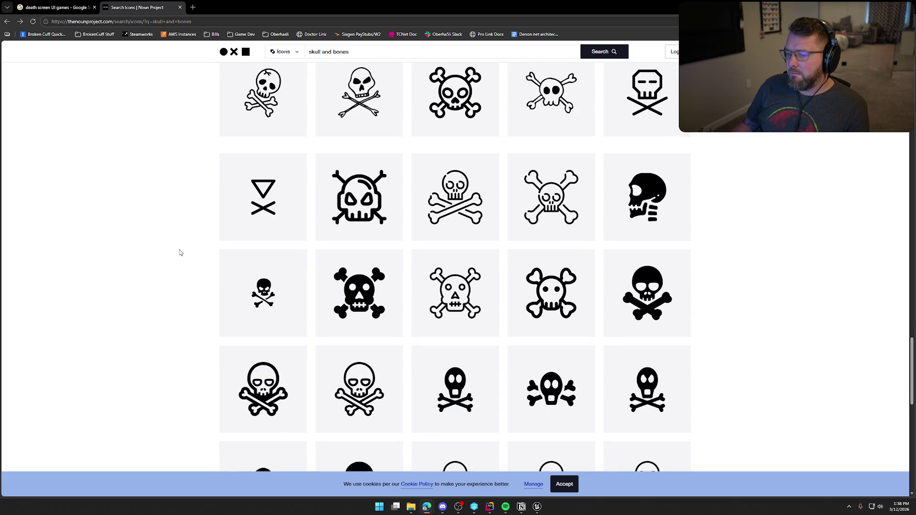
{"action": "scroll", "coordinate": [172, 313], "scroll_direction": "down", "scroll_amount": 3}
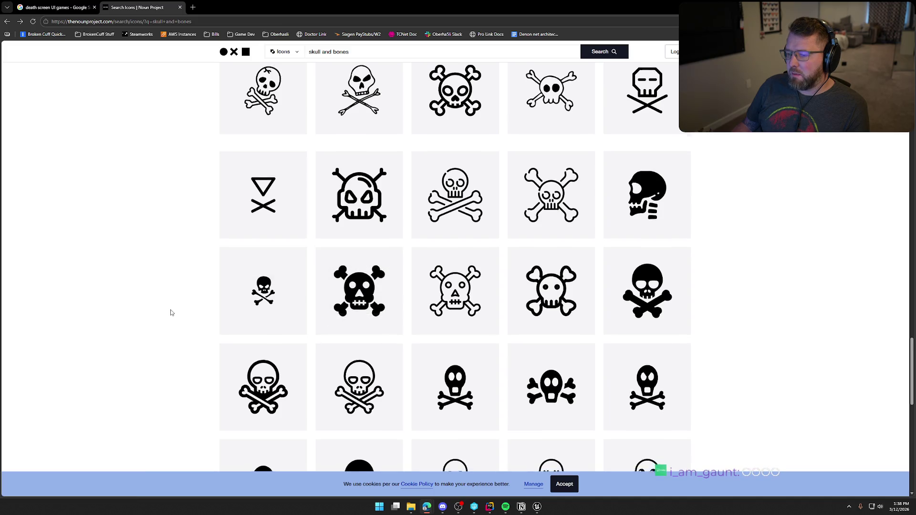
{"action": "scroll", "coordinate": [172, 312], "scroll_direction": "down", "scroll_amount": 1}
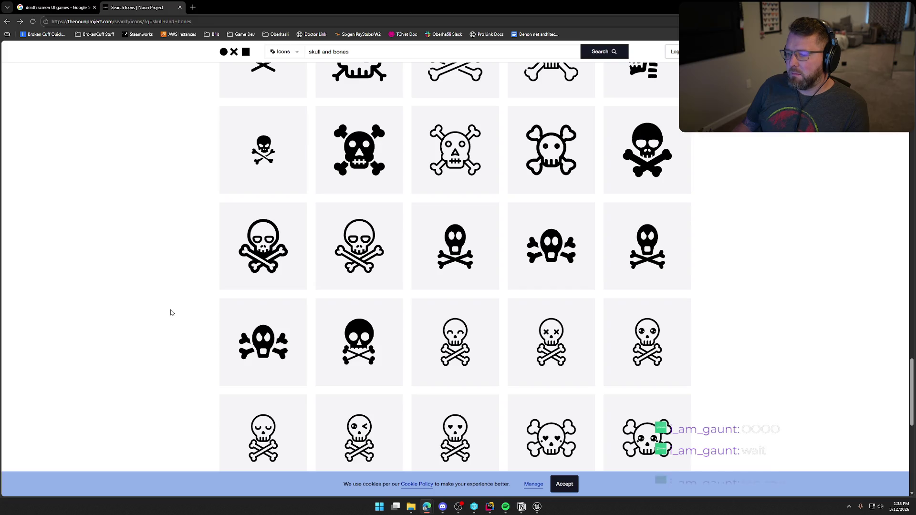
{"action": "scroll", "coordinate": [172, 312], "scroll_direction": "up", "scroll_amount": 5}
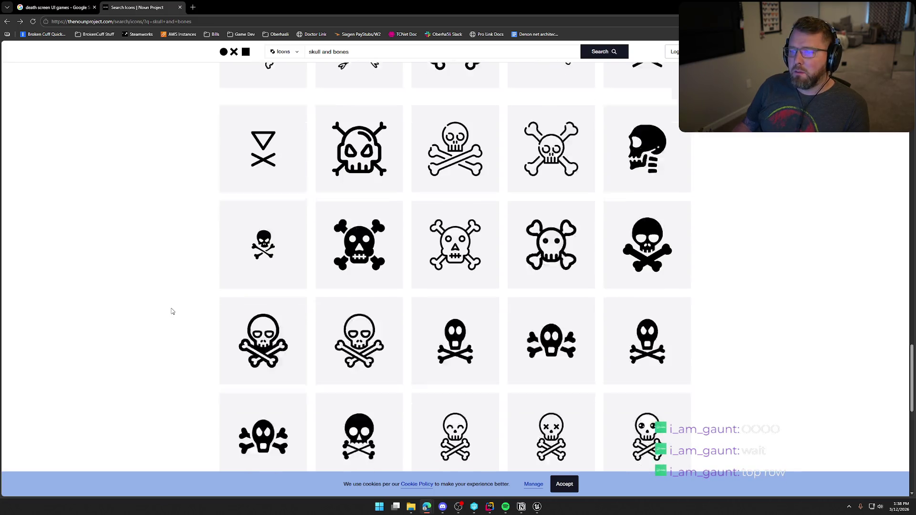
{"action": "scroll", "coordinate": [173, 310], "scroll_direction": "up", "scroll_amount": 2}
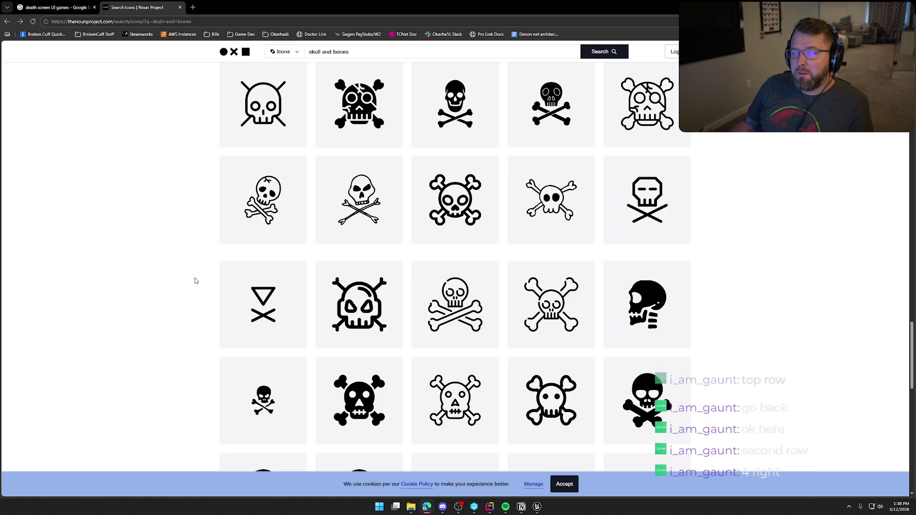
{"action": "mouse_move", "coordinate": [549, 209]}
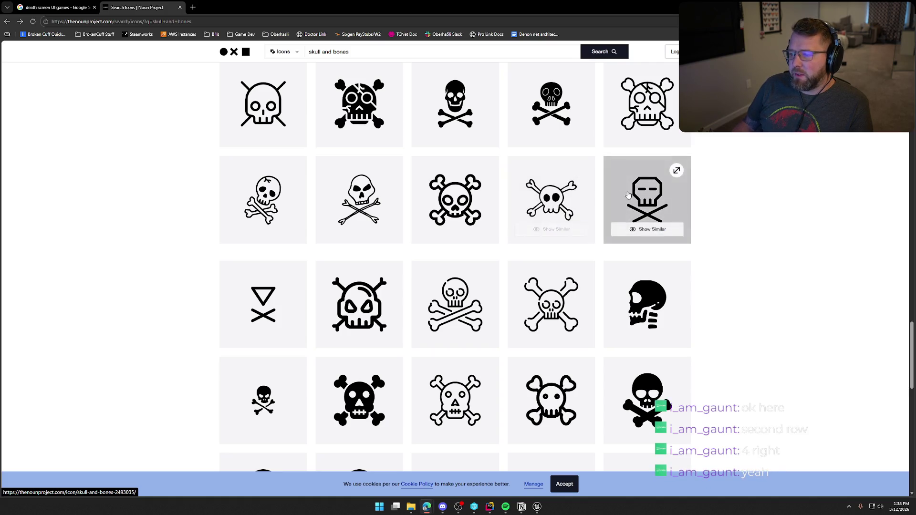
{"action": "left_click", "coordinate": [552, 202]}
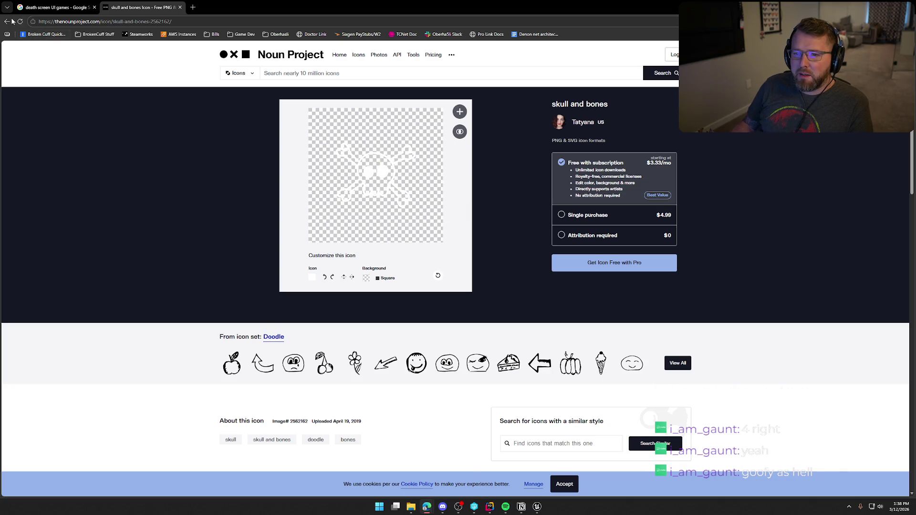
Step: Return to the skull and bones results, preview another icon, and scroll further down the list
{"action": "key", "text": "alt+Left"}
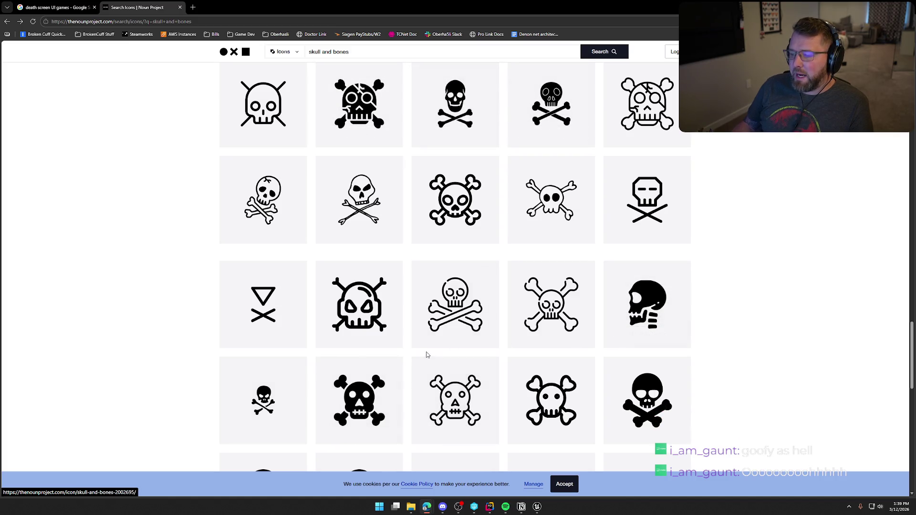
{"action": "left_click", "coordinate": [455, 107]}
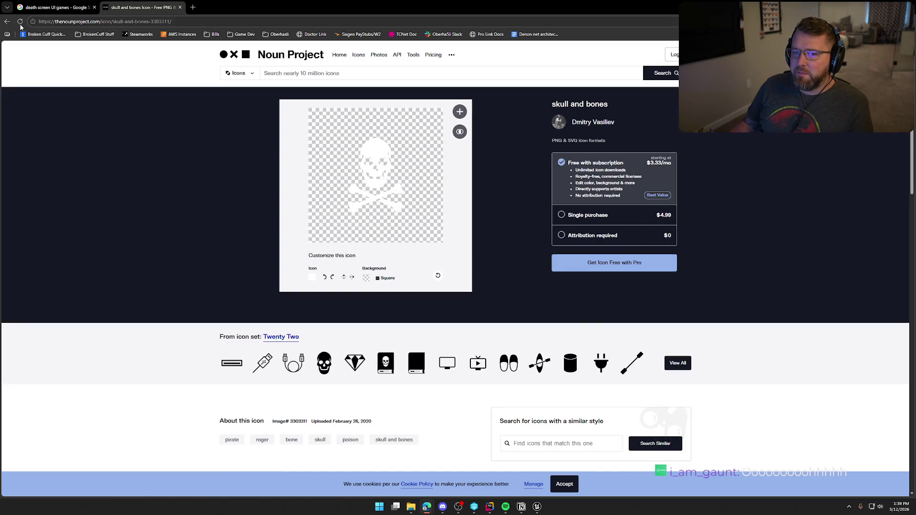
{"action": "left_click", "coordinate": [4, 22]}
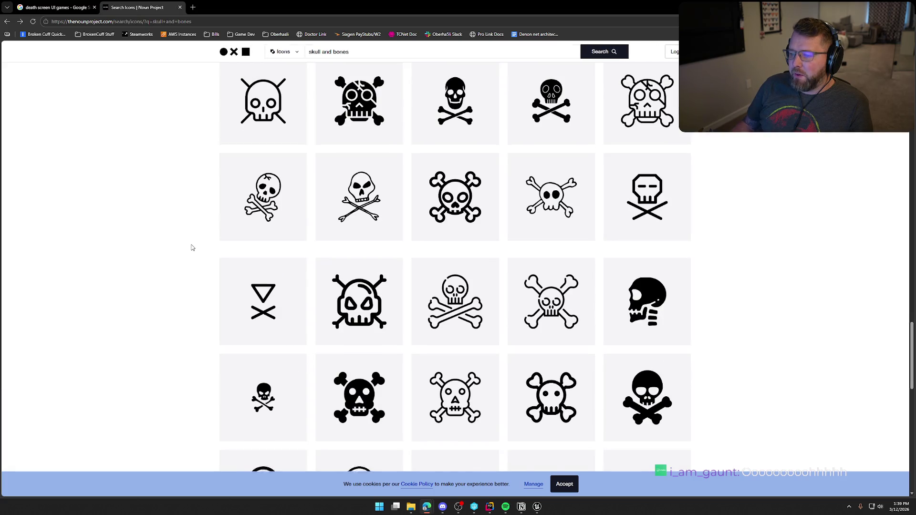
{"action": "scroll", "coordinate": [191, 229], "scroll_direction": "down", "scroll_amount": 4}
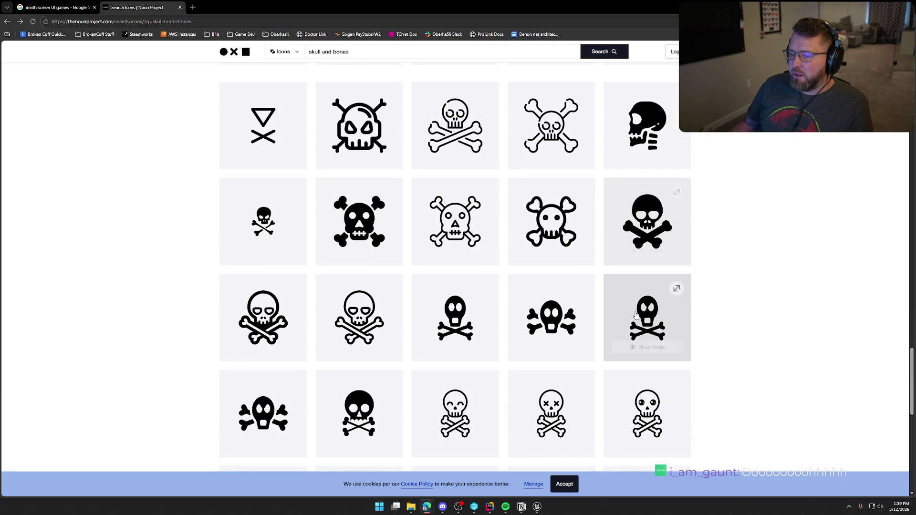
{"action": "scroll", "coordinate": [728, 419], "scroll_direction": "down", "scroll_amount": 5}
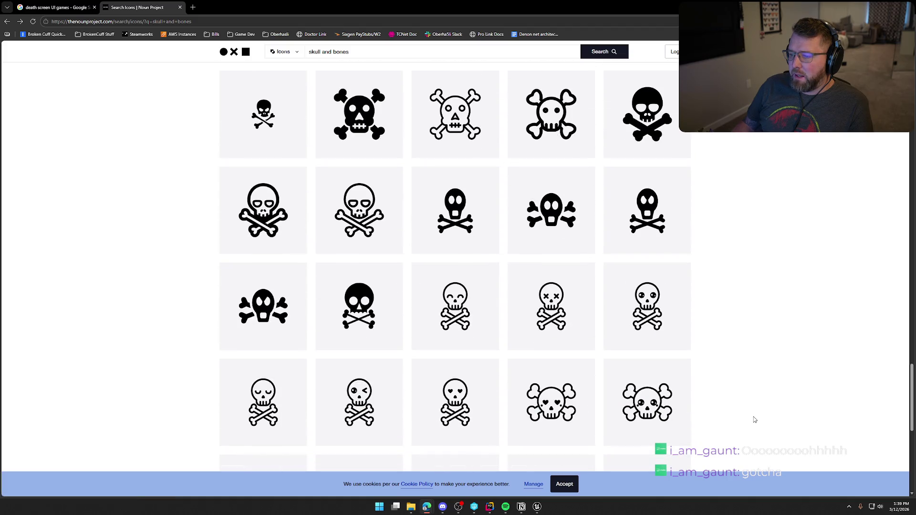
{"action": "scroll", "coordinate": [605, 261], "scroll_direction": "down", "scroll_amount": 1}
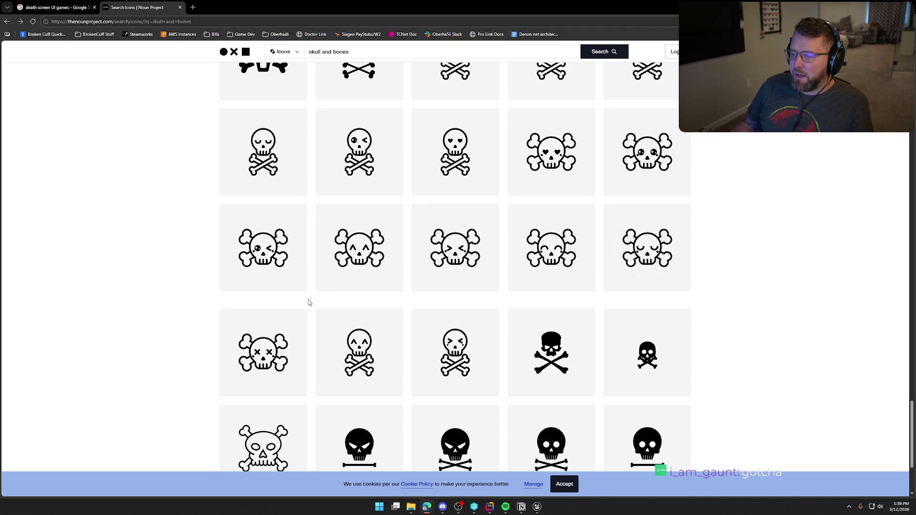
{"action": "scroll", "coordinate": [680, 338], "scroll_direction": "down", "scroll_amount": 2}
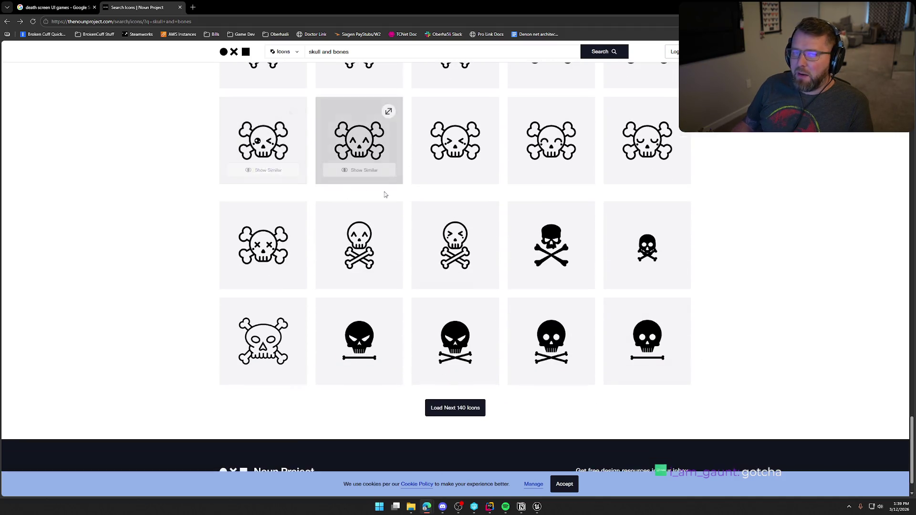
{"action": "scroll", "coordinate": [731, 228], "scroll_direction": "down", "scroll_amount": 1}
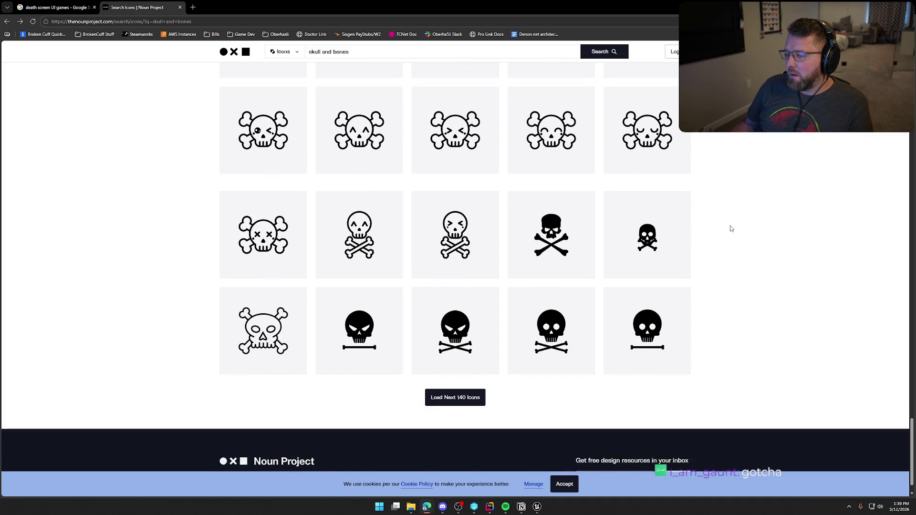
{"action": "left_click_drag", "start_coordinate": [912, 432], "coordinate": [911, 72]}
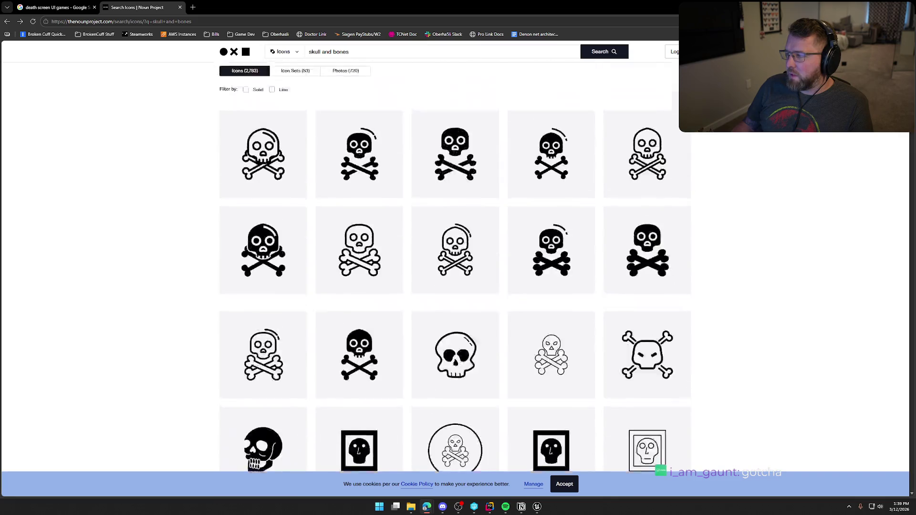
{"action": "scroll", "coordinate": [239, 288], "scroll_direction": "down", "scroll_amount": 1}
Step: Open the jolly roger icon's detail page, then close that tab
{"action": "left_click", "coordinate": [258, 232]}
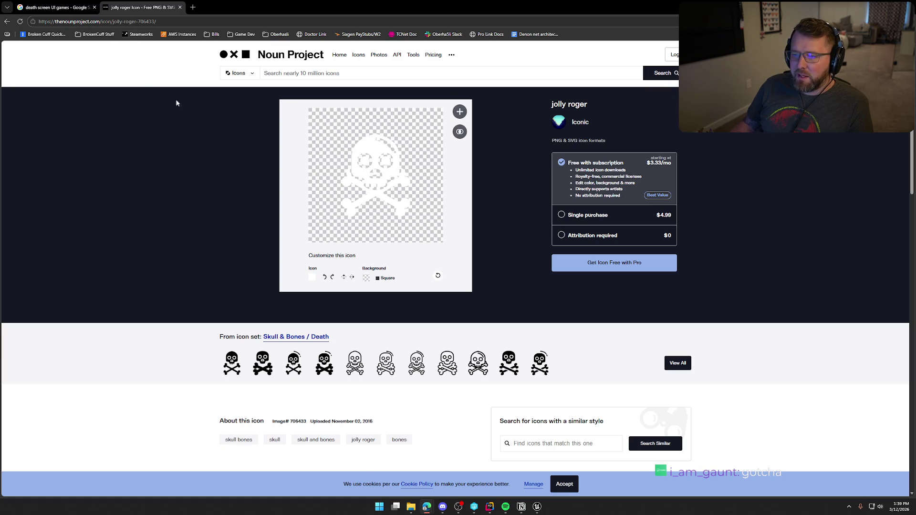
{"action": "left_click", "coordinate": [7, 22]}
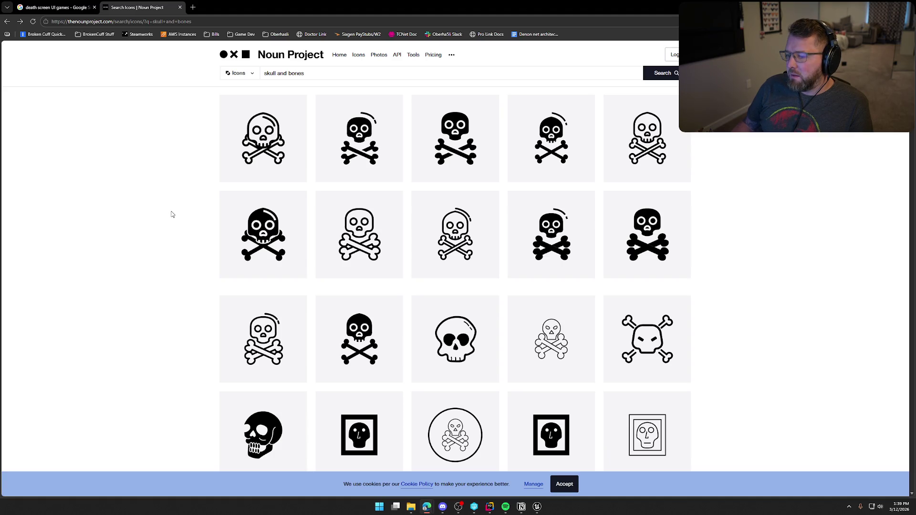
{"action": "left_click", "coordinate": [263, 232]}
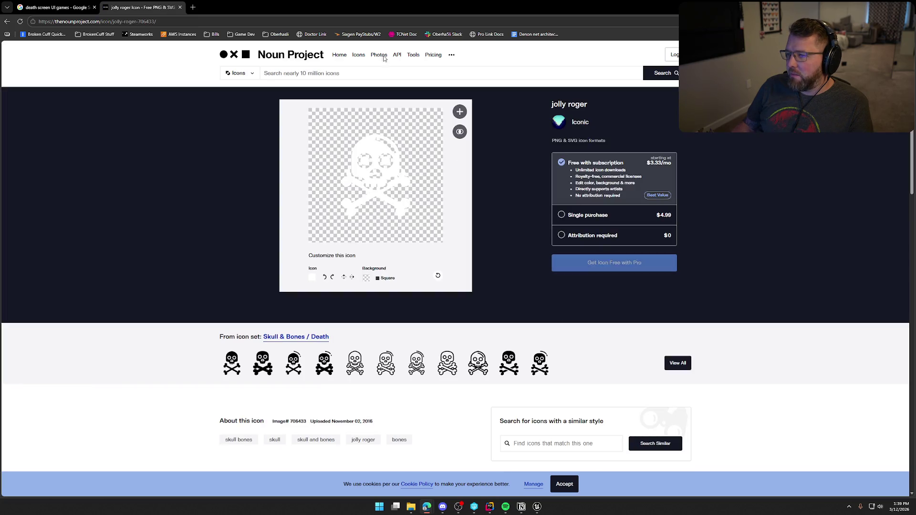
{"action": "key", "text": "ctrl+w"}
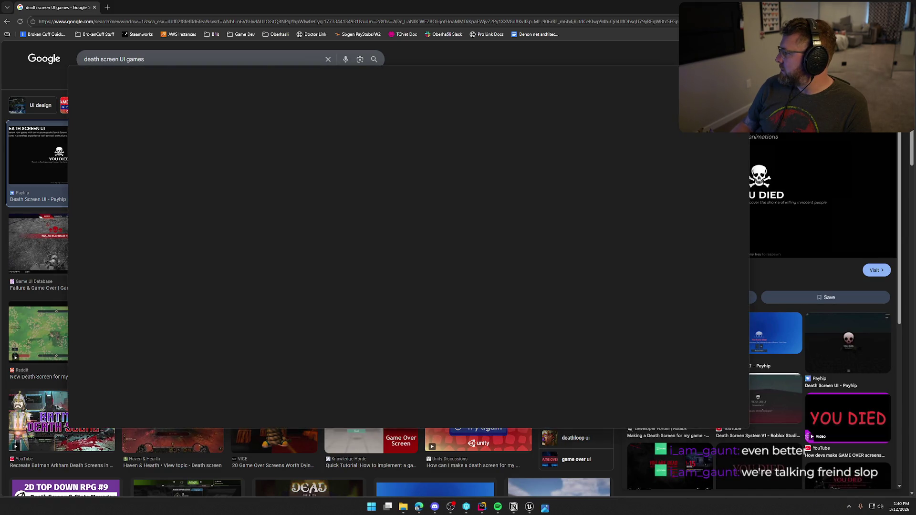
Step: Close the Photos viewer showing SkullBones.png
{"action": "left_click", "coordinate": [739, 73]}
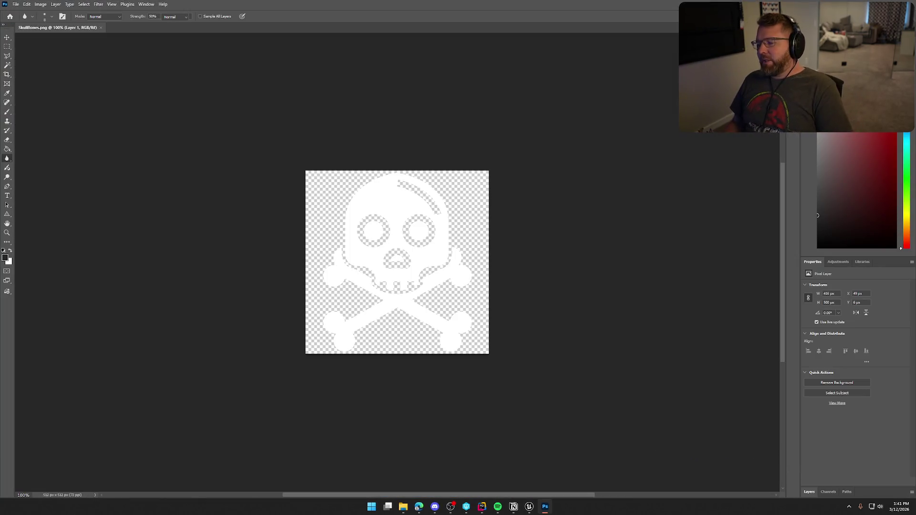
Step: Add a pure black Solid Color fill layer under Layer 1, then reselect the skull layer
{"action": "left_click", "coordinate": [810, 490]}
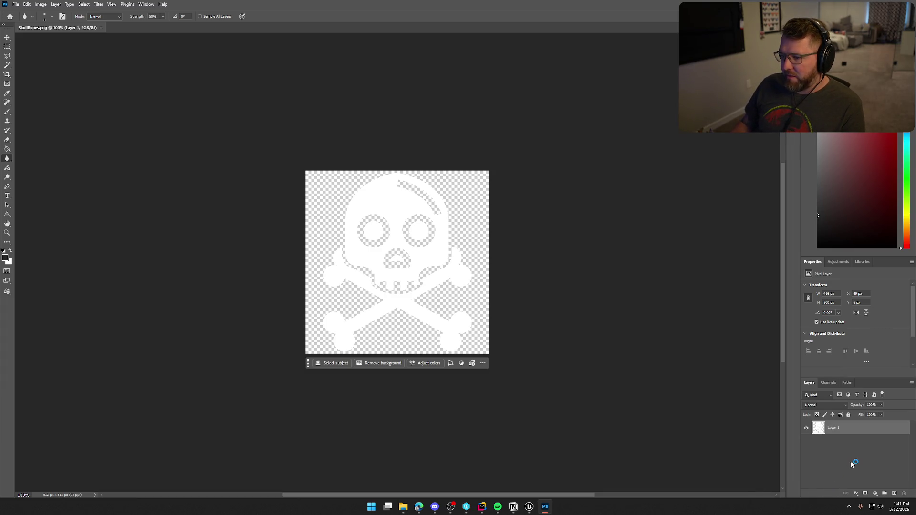
{"action": "left_click", "coordinate": [876, 495]}
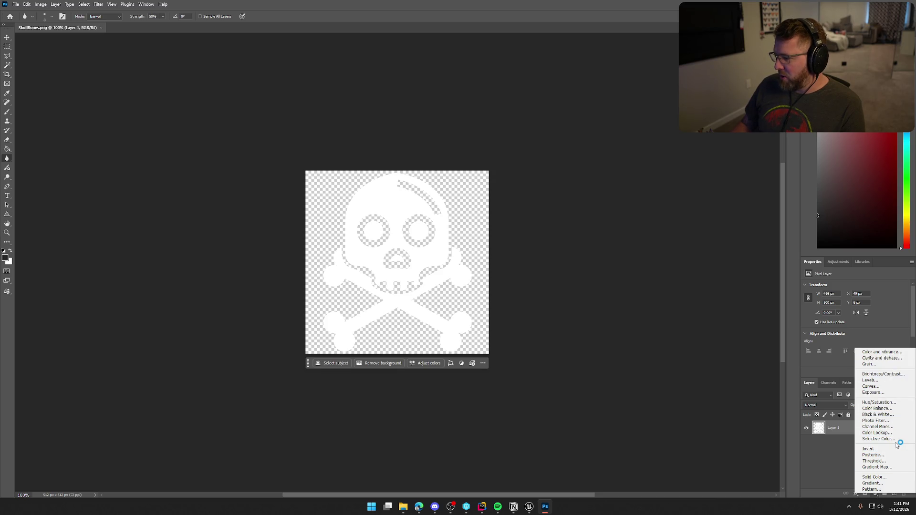
{"action": "left_click", "coordinate": [883, 478]}
{"action": "left_click_drag", "start_coordinate": [525, 145], "coordinate": [478, 190]}
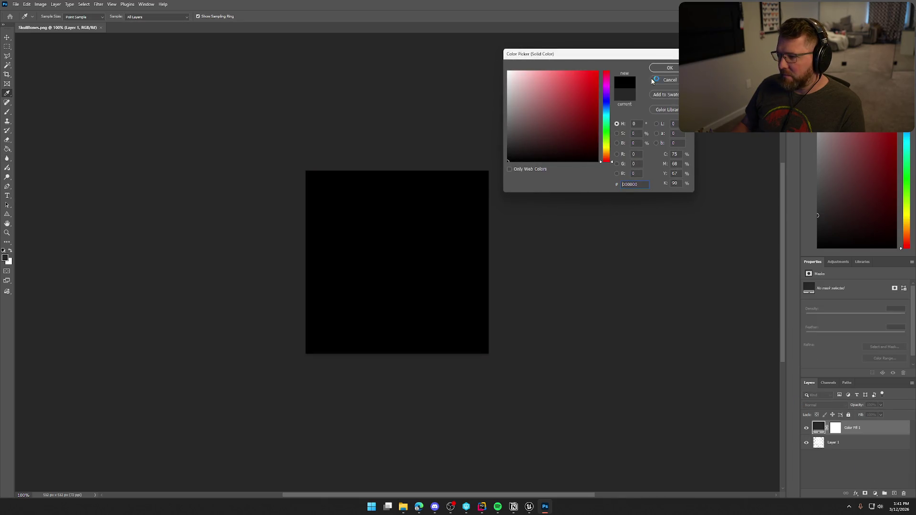
{"action": "left_click", "coordinate": [670, 68]}
{"action": "left_click_drag", "start_coordinate": [868, 451], "coordinate": [868, 452]}
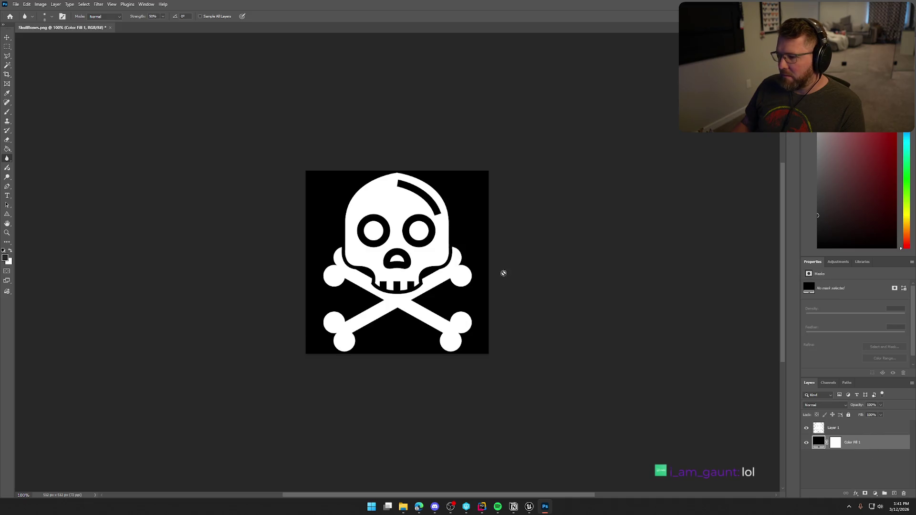
{"action": "scroll", "coordinate": [408, 231], "scroll_direction": "up", "scroll_amount": 5}
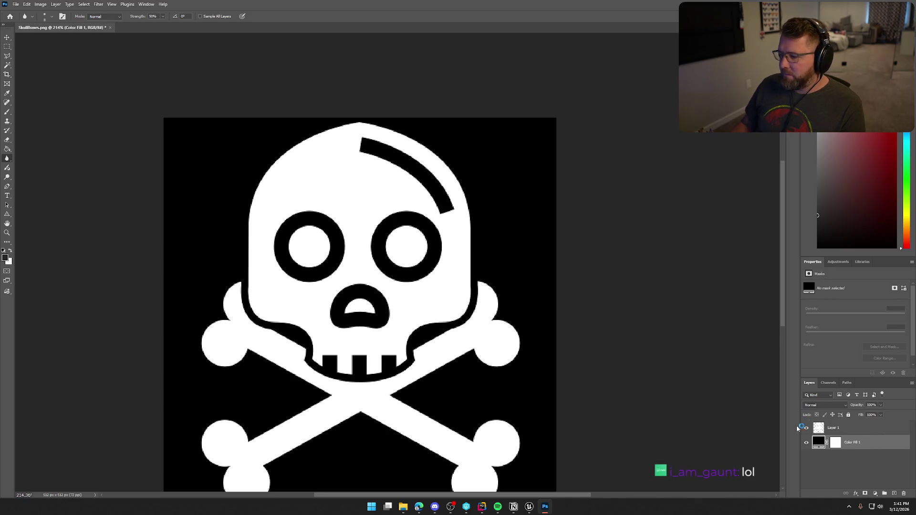
{"action": "left_click", "coordinate": [818, 431]}
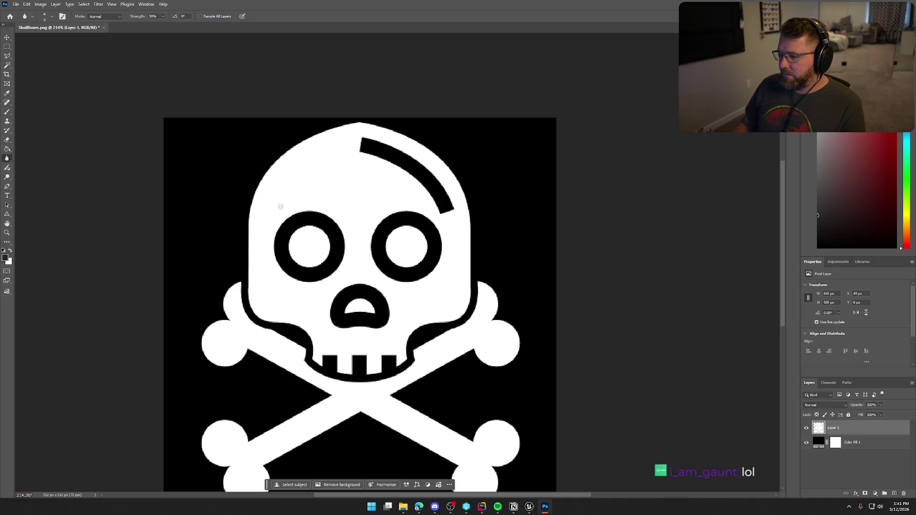
Step: Outline the black stripe on the skull with the Polygonal Lasso and fill it white
{"action": "left_click", "coordinate": [7, 56]}
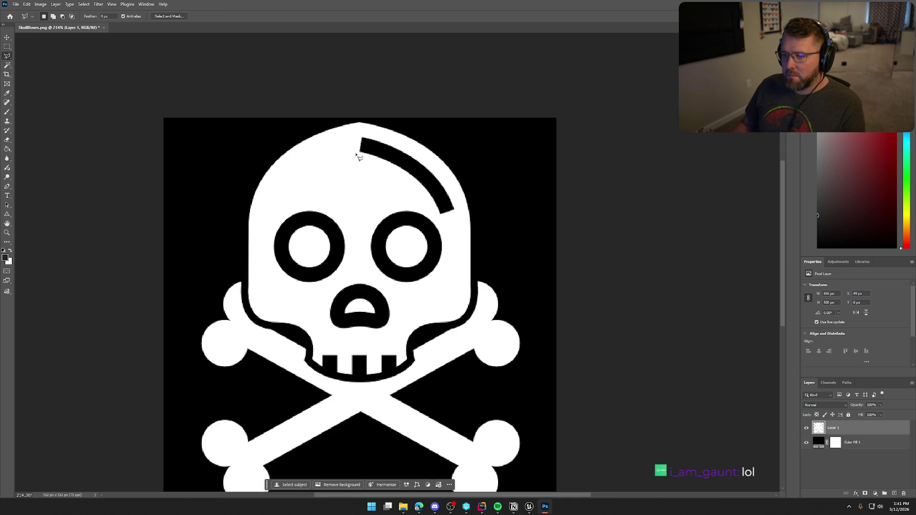
{"action": "left_click", "coordinate": [356, 153]}
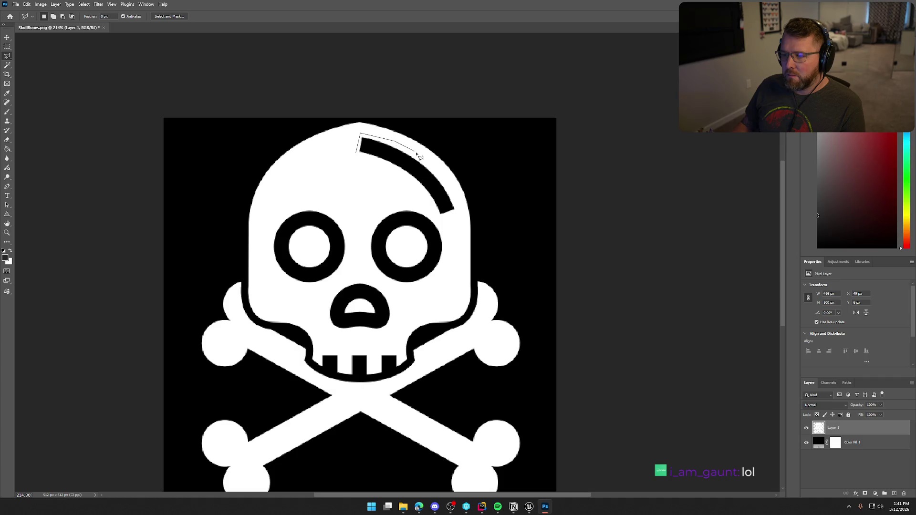
{"action": "left_click", "coordinate": [439, 171]}
{"action": "left_click", "coordinate": [419, 193]}
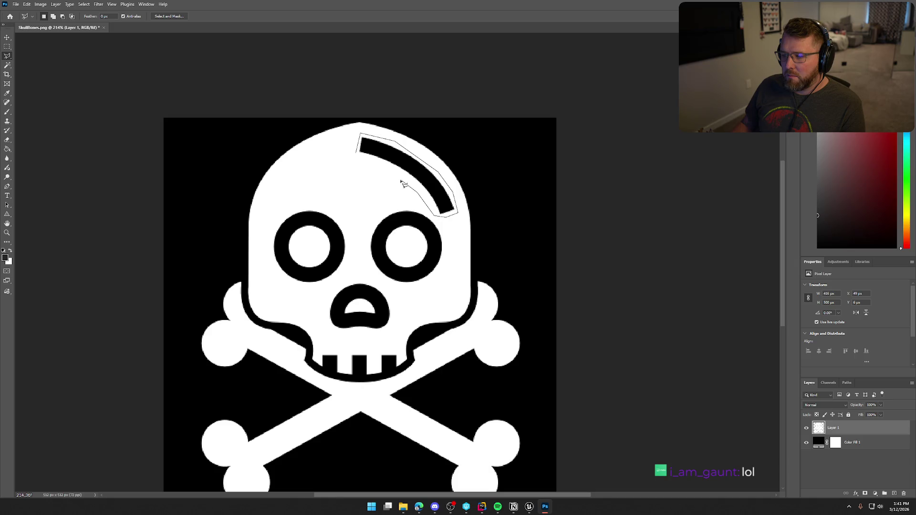
{"action": "left_click", "coordinate": [359, 156]}
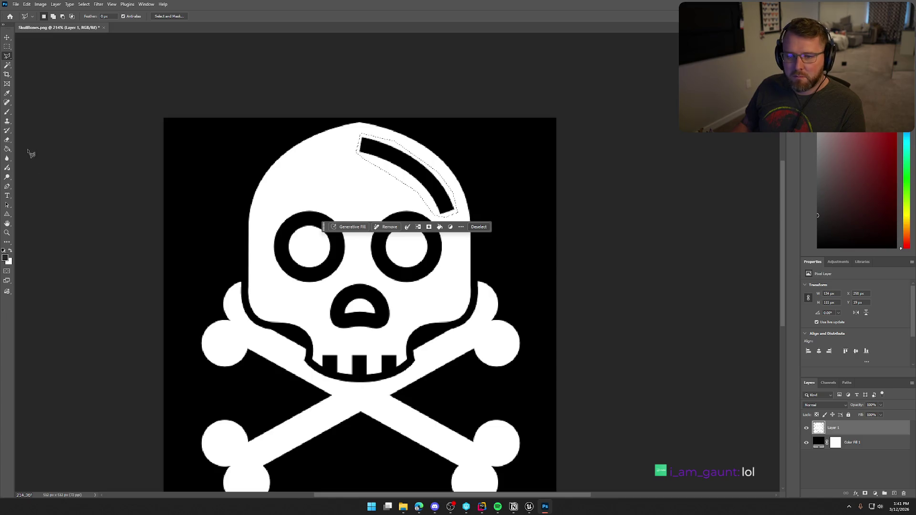
{"action": "left_click", "coordinate": [7, 149]}
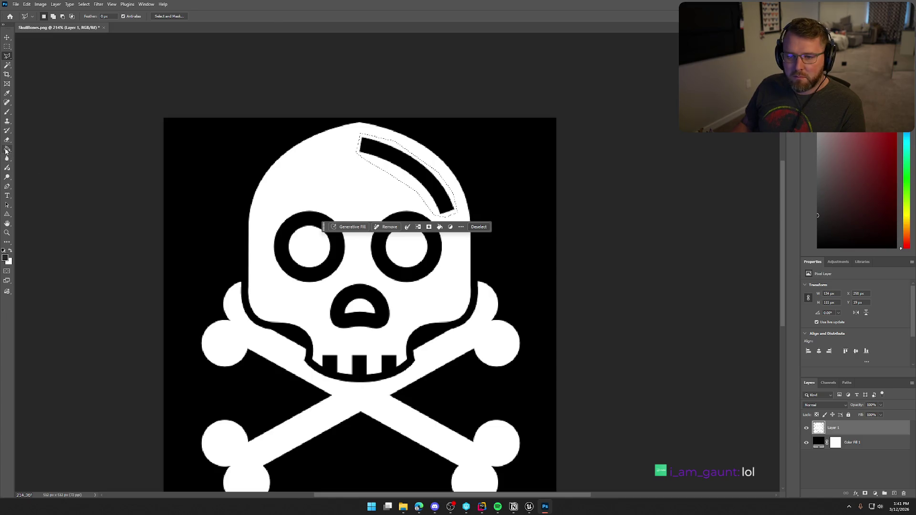
{"action": "left_click", "coordinate": [10, 252]}
{"action": "left_click", "coordinate": [403, 167]}
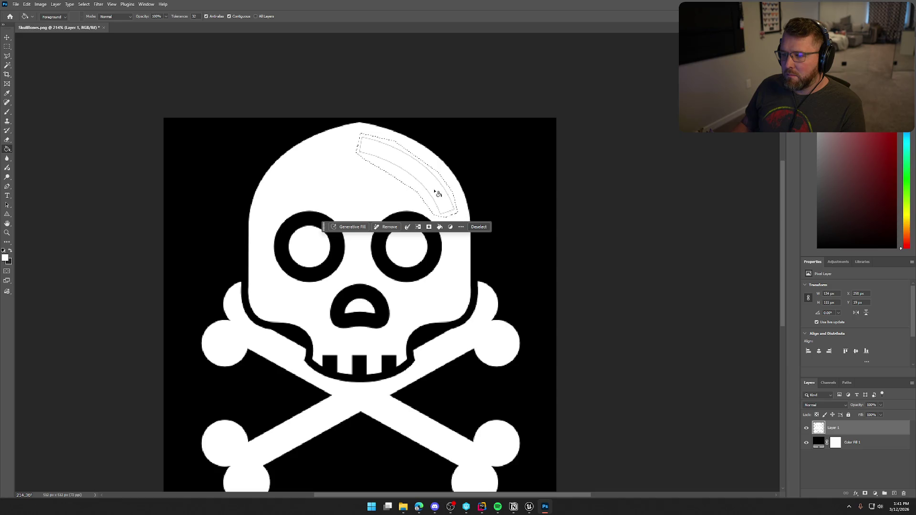
{"action": "key", "text": "ctrl+d"}
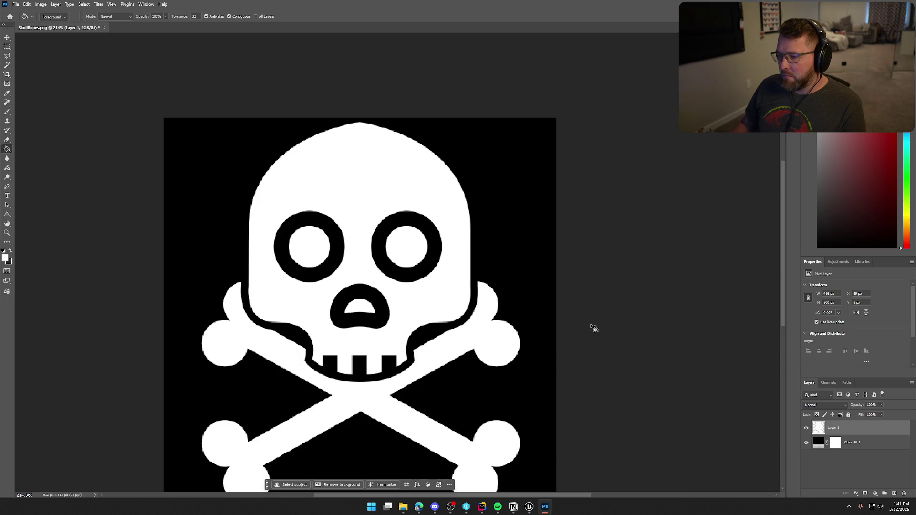
Step: View the cleaned skull at 100%, then bring the Google Images browser forward
{"action": "key", "text": "ctrl+1"}
{"action": "scroll", "coordinate": [574, 383], "scroll_direction": "up", "scroll_amount": 1}
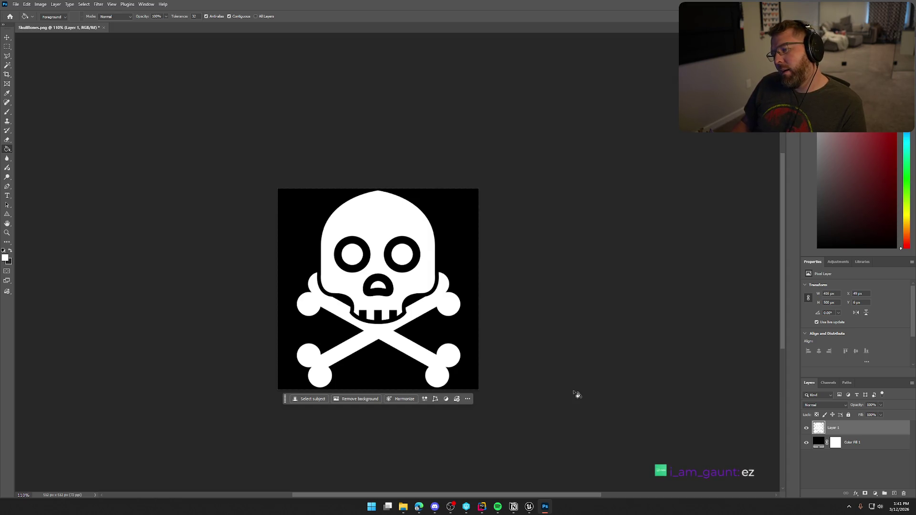
{"action": "scroll", "coordinate": [577, 392], "scroll_direction": "down", "scroll_amount": 3}
{"action": "scroll", "coordinate": [578, 389], "scroll_direction": "up", "scroll_amount": 1}
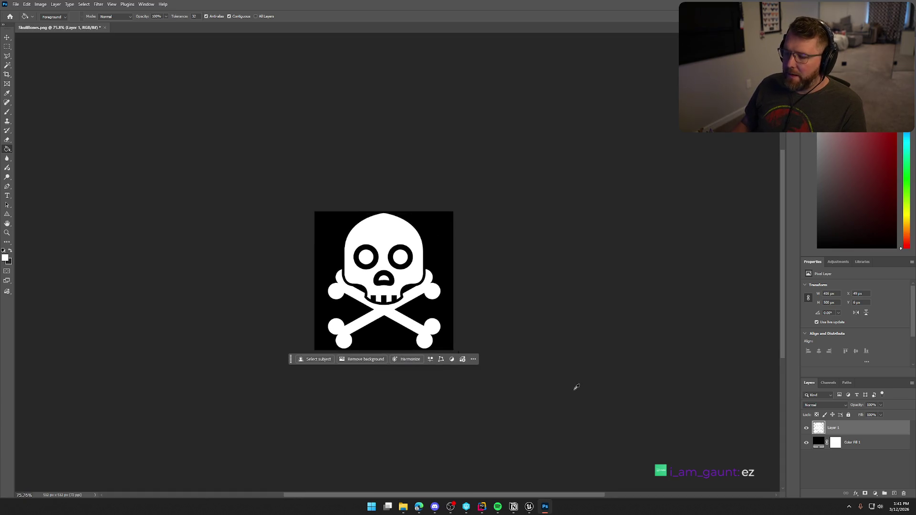
{"action": "scroll", "coordinate": [577, 388], "scroll_direction": "up", "scroll_amount": 1}
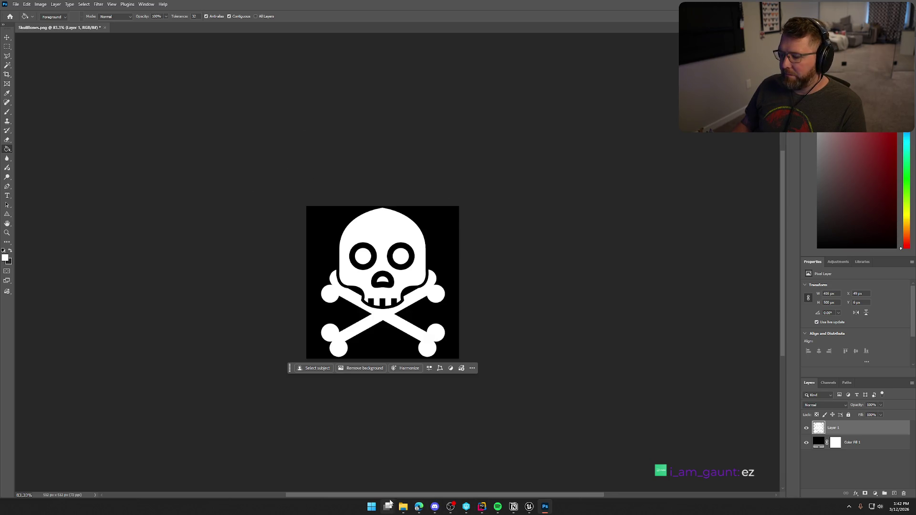
{"action": "mouse_move", "coordinate": [419, 507]}
{"action": "left_click", "coordinate": [507, 471]}
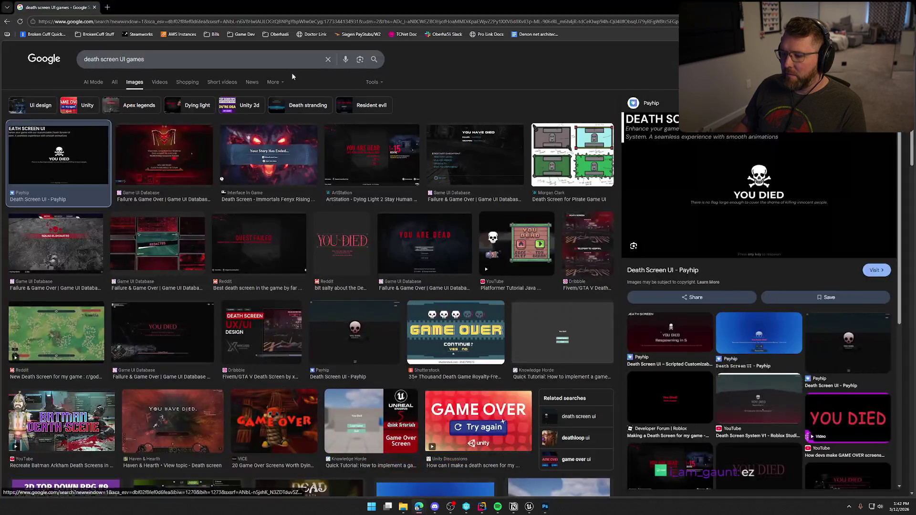
Step: In a new tab, go to thenounproject.com and search icons for 'cowboy hat'
{"action": "left_click", "coordinate": [109, 12]}
{"action": "type", "text": "then"}
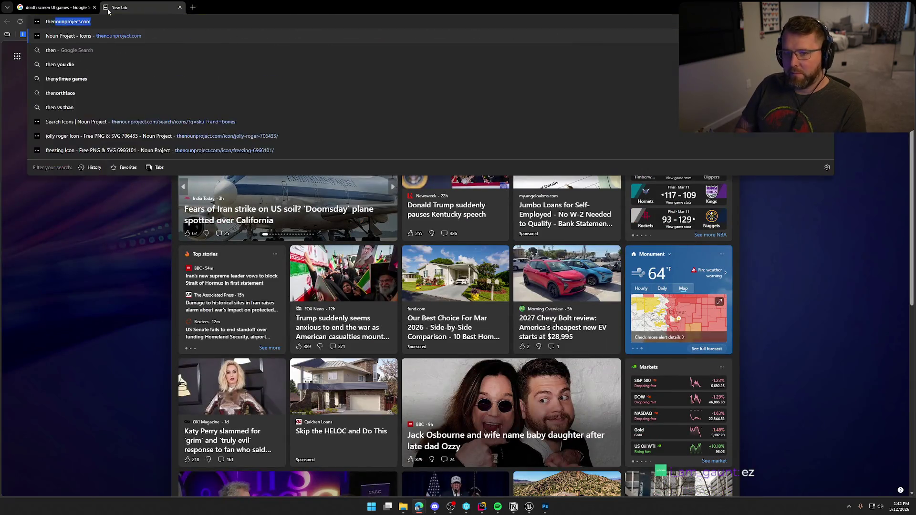
{"action": "key", "text": "Return"}
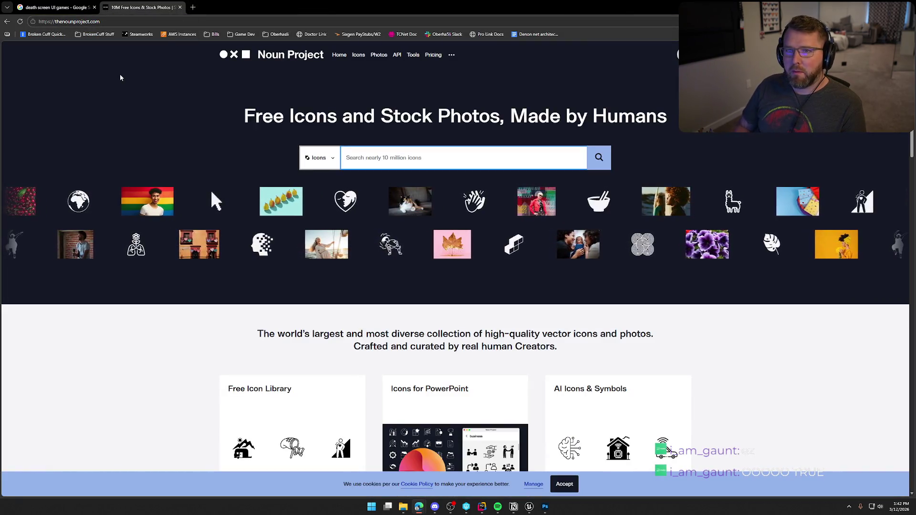
{"action": "type", "text": "bc"}
{"action": "key", "text": "BackSpace"}
{"action": "key", "text": "BackSpace"}
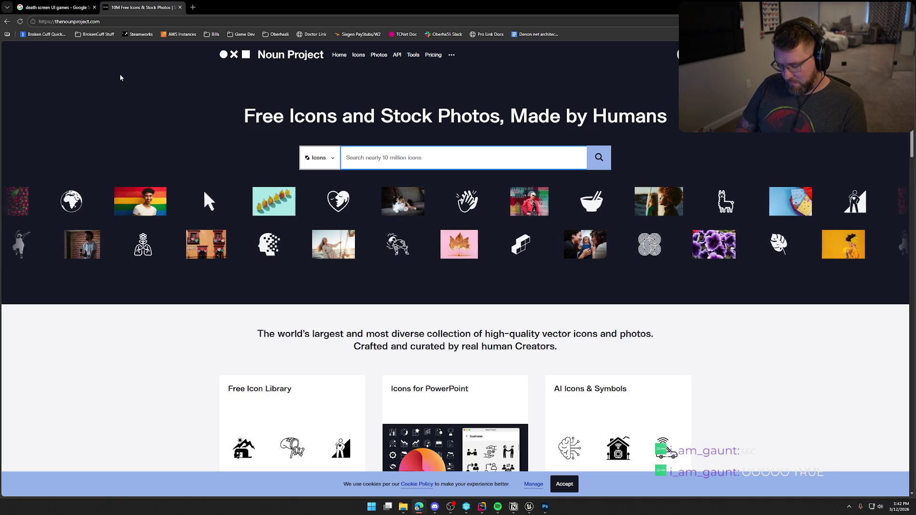
{"action": "type", "text": "cowboy hat"}
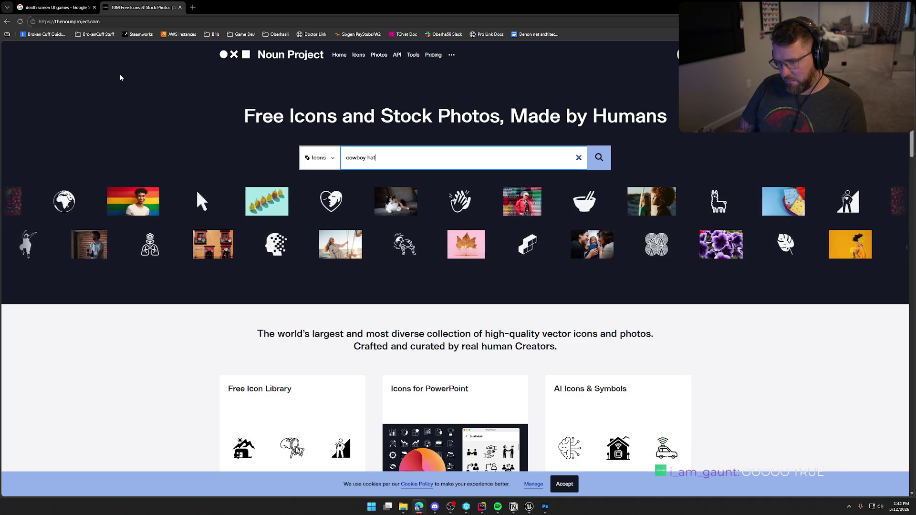
{"action": "key", "text": "Return"}
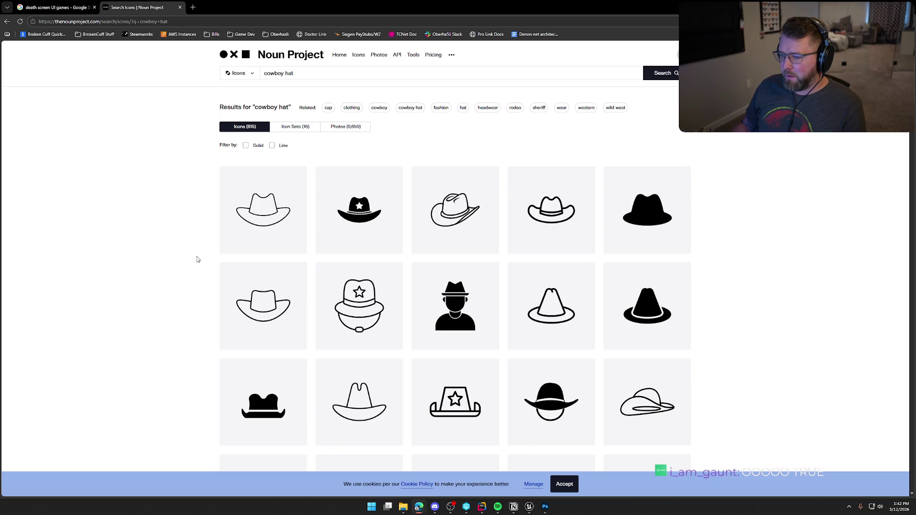
Step: Browse the cowboy hat results and open one hat icon's page
{"action": "scroll", "coordinate": [188, 265], "scroll_direction": "down", "scroll_amount": 2}
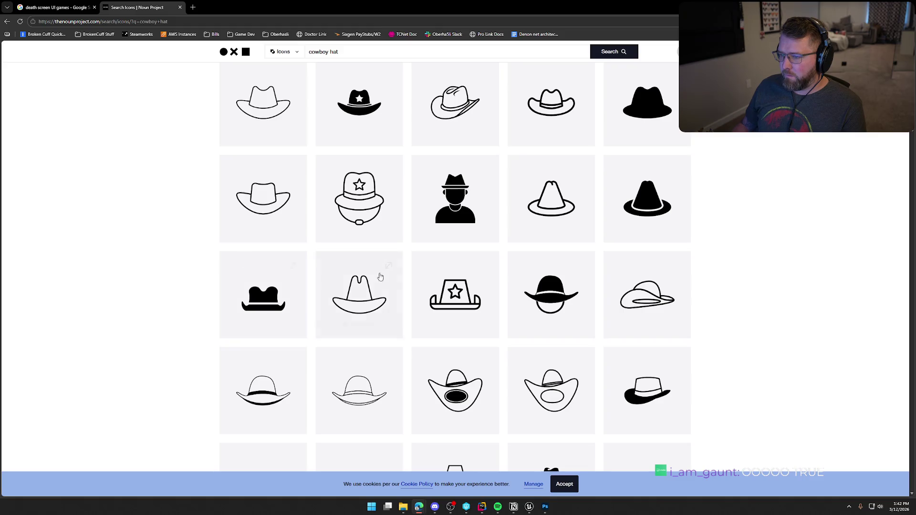
{"action": "scroll", "coordinate": [378, 276], "scroll_direction": "up", "scroll_amount": 2}
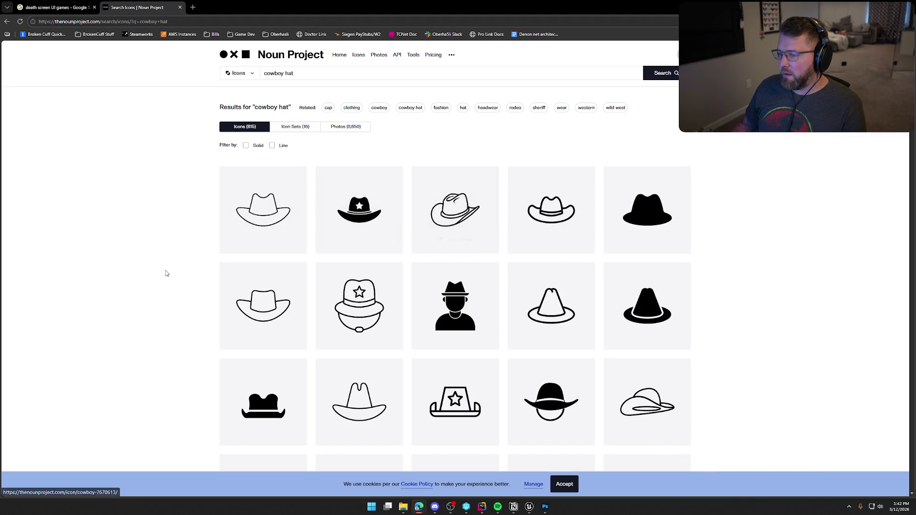
{"action": "scroll", "coordinate": [168, 270], "scroll_direction": "down", "scroll_amount": 3}
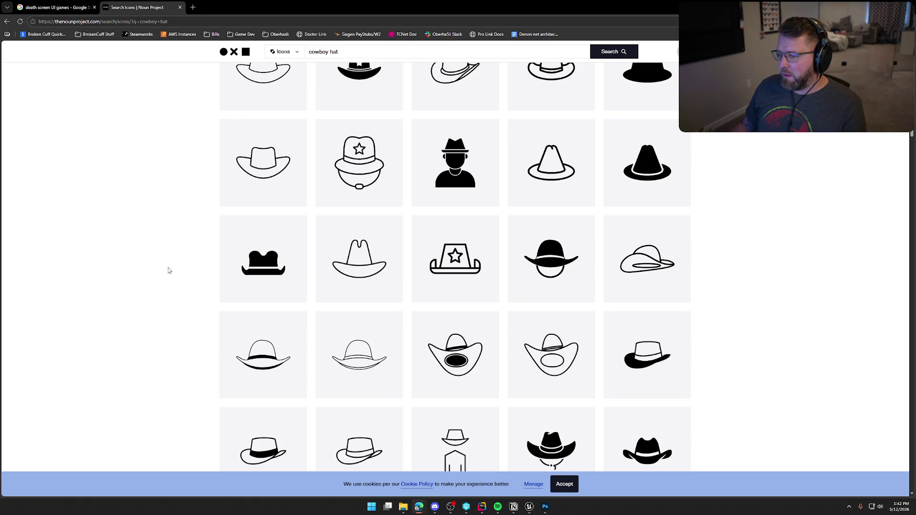
{"action": "scroll", "coordinate": [169, 270], "scroll_direction": "down", "scroll_amount": 2}
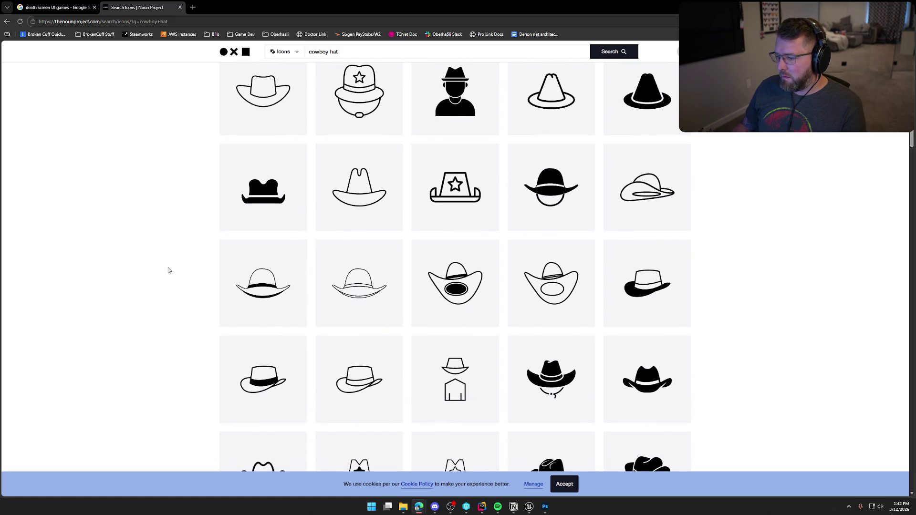
{"action": "scroll", "coordinate": [168, 271], "scroll_direction": "down", "scroll_amount": 2}
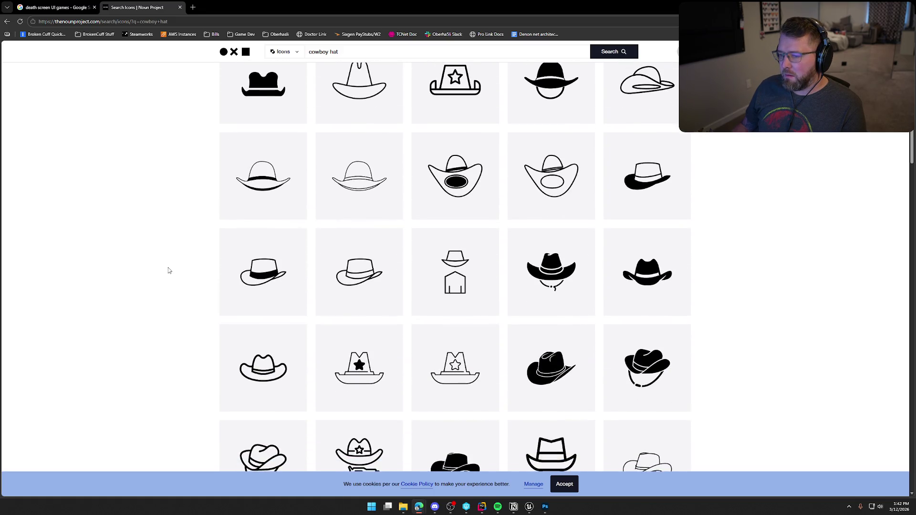
{"action": "scroll", "coordinate": [169, 271], "scroll_direction": "down", "scroll_amount": 3}
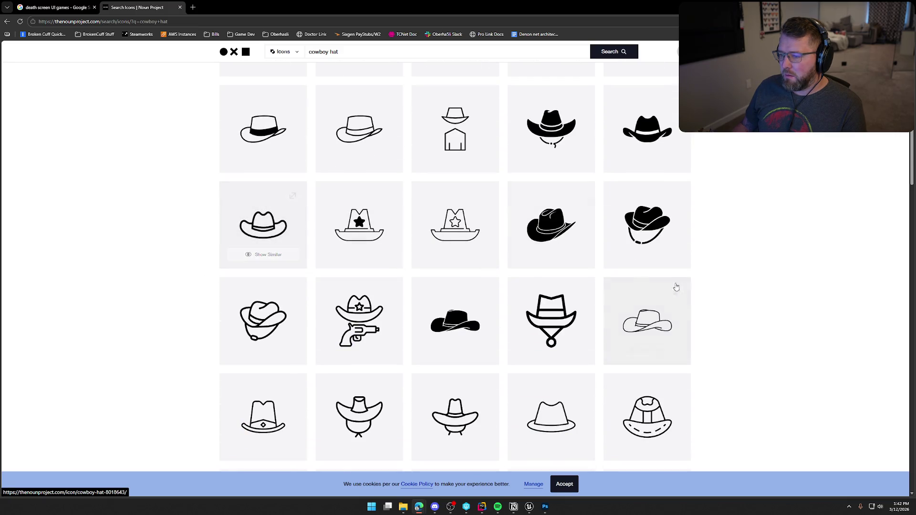
{"action": "left_click", "coordinate": [548, 229]}
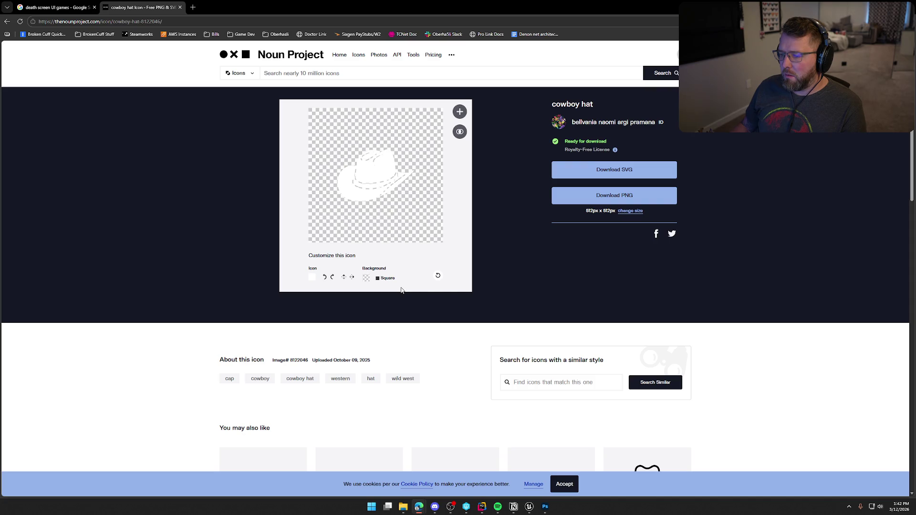
Step: Mirror the cowboy hat, download it as a 100 px PNG named Hat, and close its tab
{"action": "left_click", "coordinate": [353, 278]}
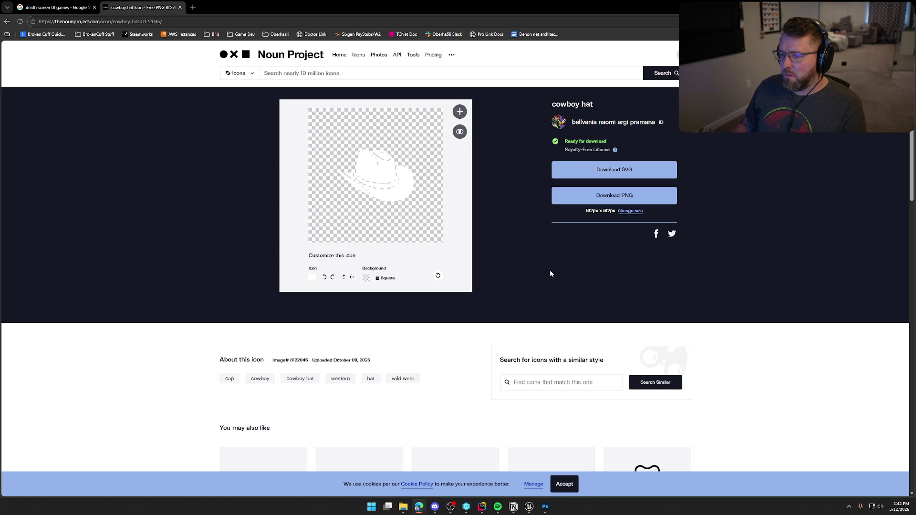
{"action": "left_click", "coordinate": [631, 212]}
{"action": "left_click", "coordinate": [632, 229]}
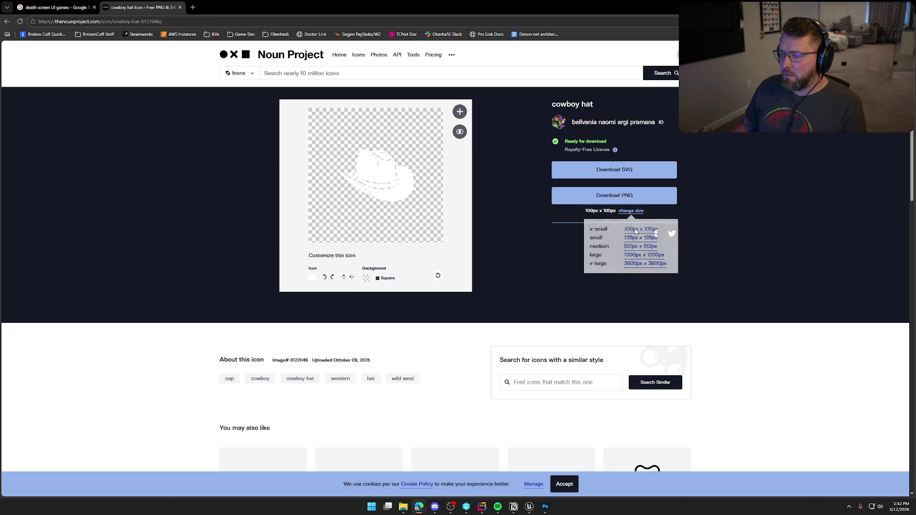
{"action": "left_click", "coordinate": [610, 201]}
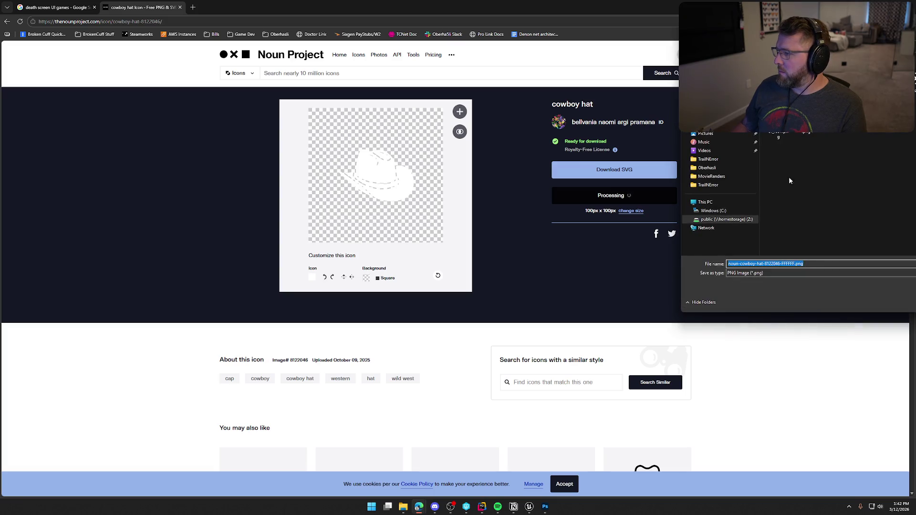
{"action": "type", "text": "Hat"}
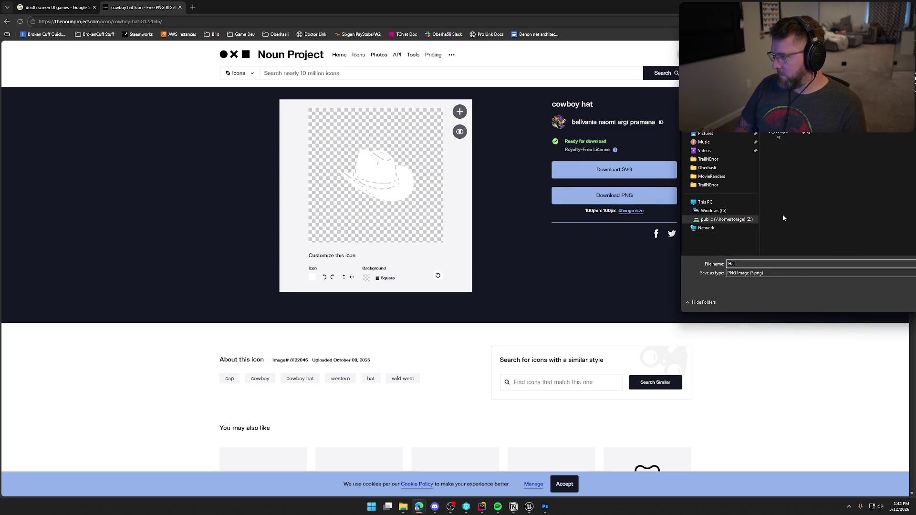
{"action": "key", "text": "Return"}
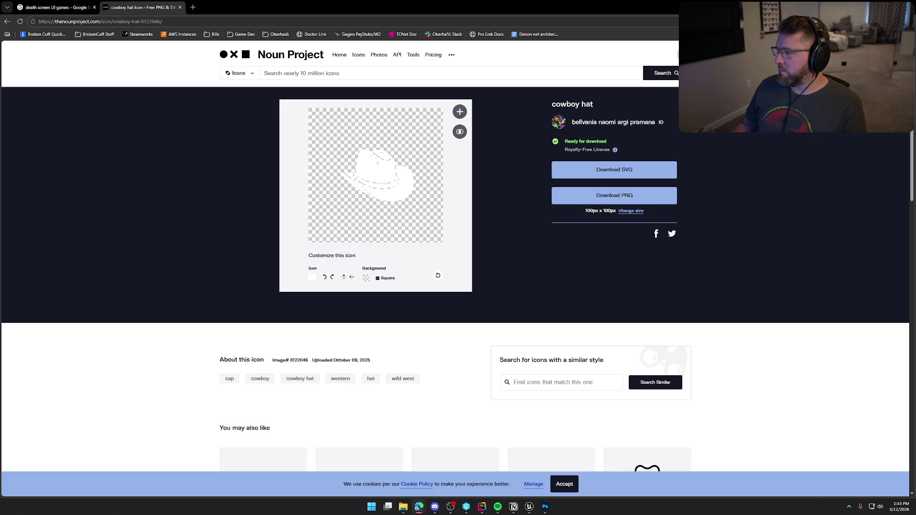
{"action": "middle_click", "coordinate": [169, 8]}
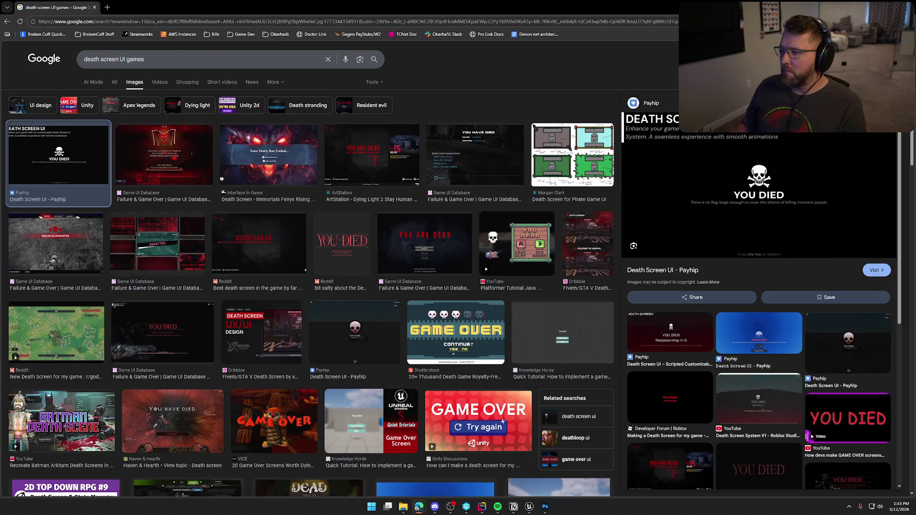
{"action": "key", "text": "alt+Tab"}
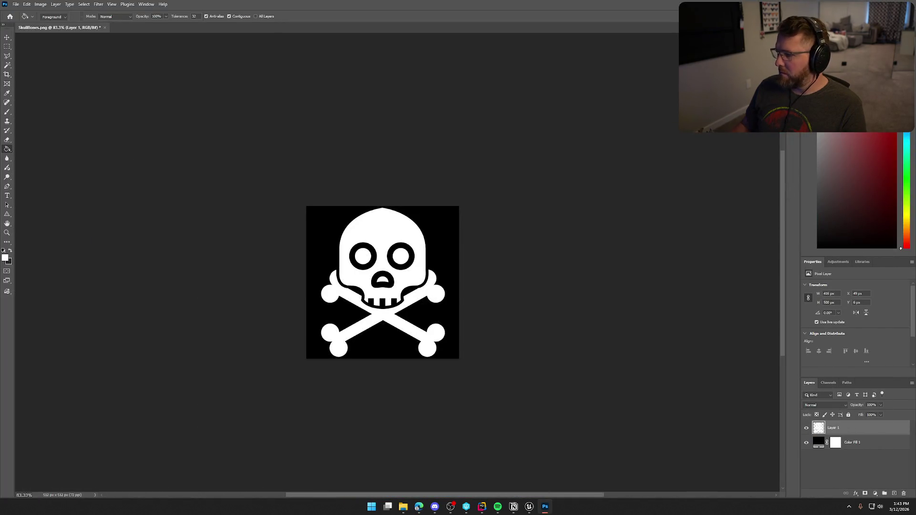
{"action": "key", "text": "ctrl+v"}
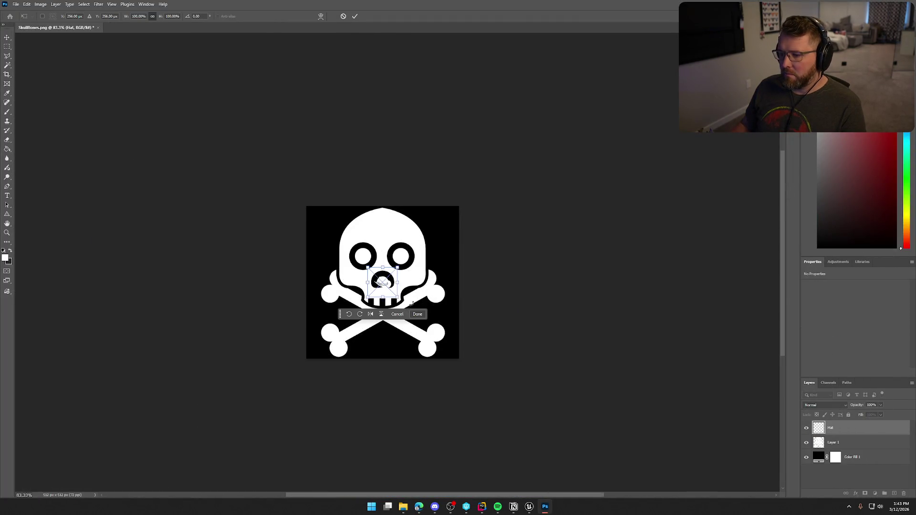
{"action": "mouse_move", "coordinate": [398, 299]}
{"action": "left_mouse_down"}
{"action": "mouse_move", "coordinate": [505, 395]}
{"action": "mouse_move", "coordinate": [497, 390]}
{"action": "left_mouse_up"}
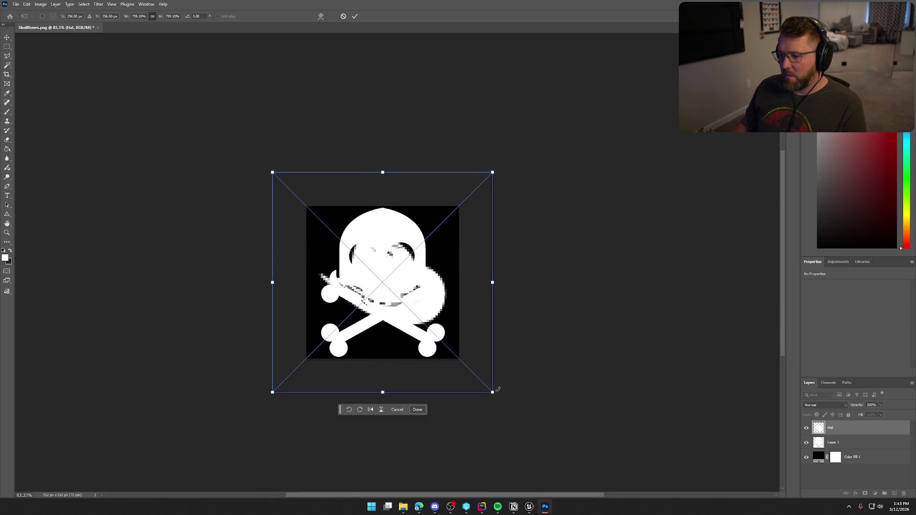
{"action": "key", "text": "Return"}
{"action": "key", "text": "Delete"}
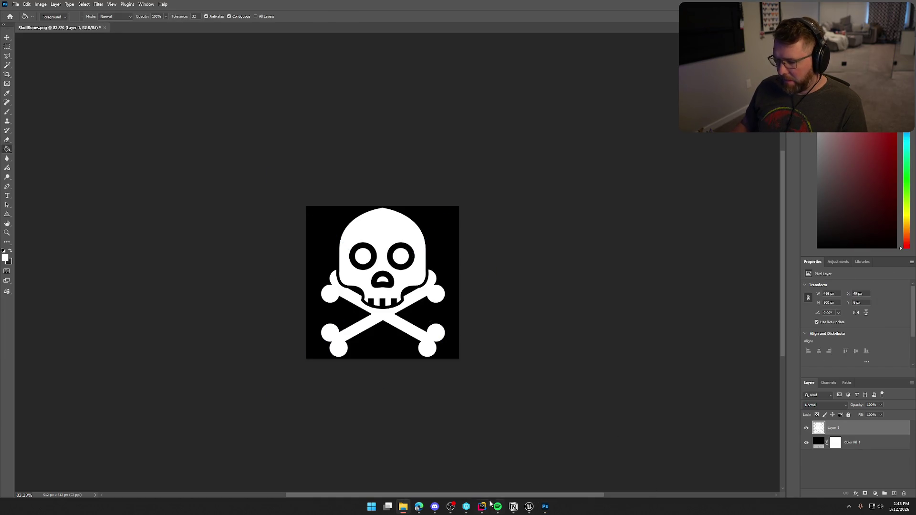
{"action": "mouse_move", "coordinate": [426, 512]}
{"action": "left_click", "coordinate": [479, 471]}
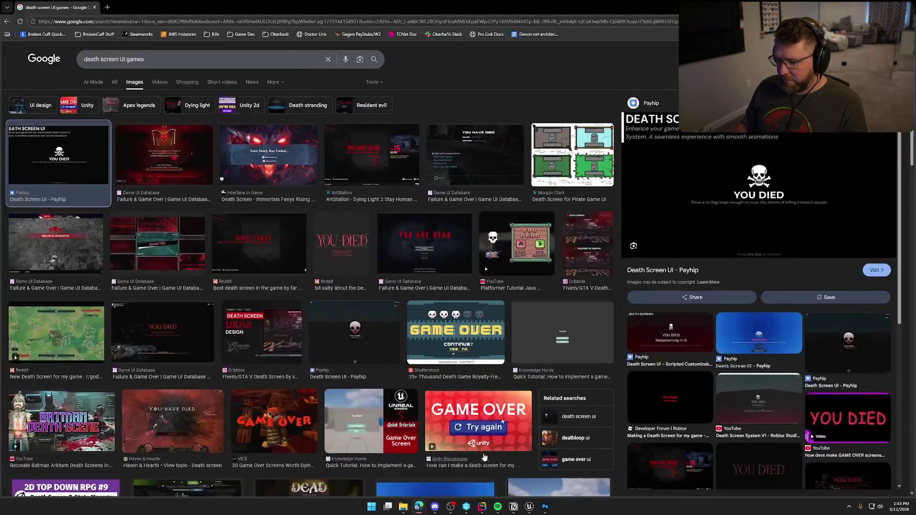
Step: Reopen the cowboy hat page from history and save it as a 512 px PNG named Hat.png
{"action": "key", "text": "ctrl+h"}
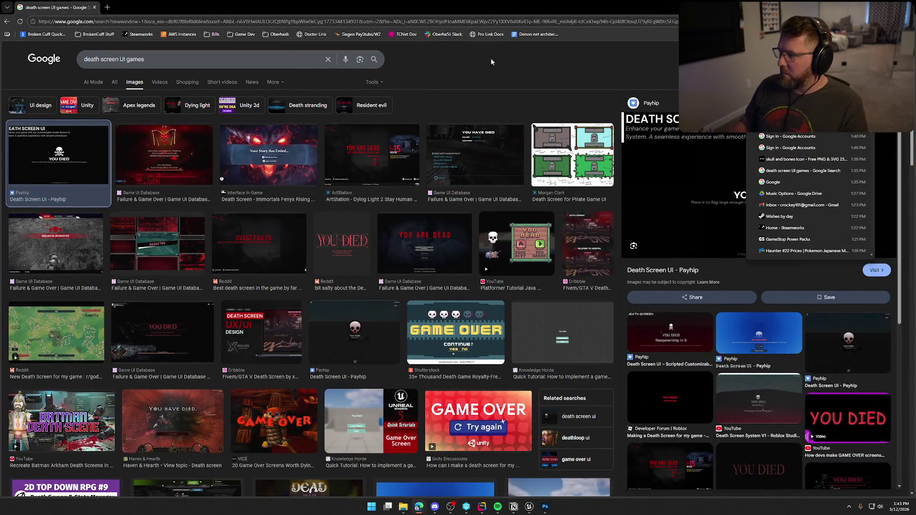
{"action": "left_click", "coordinate": [787, 123]}
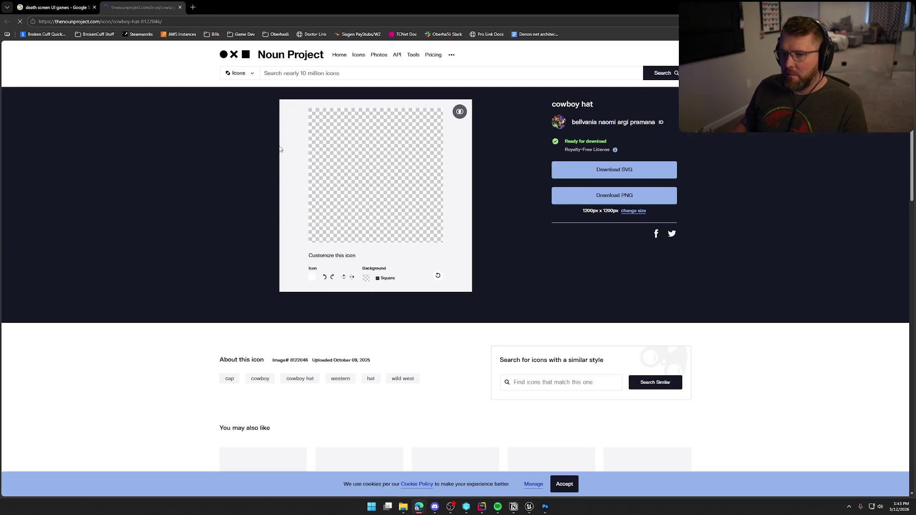
{"action": "left_click", "coordinate": [349, 280]}
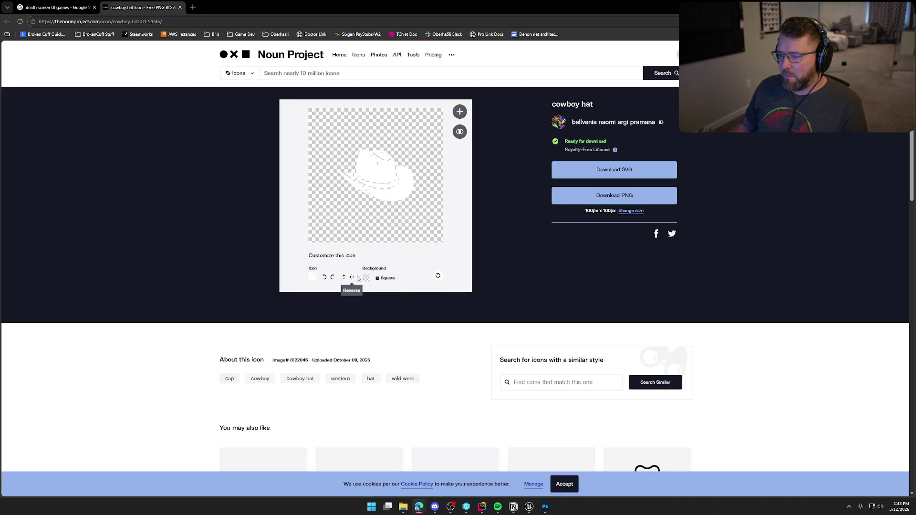
{"action": "left_click", "coordinate": [631, 213]}
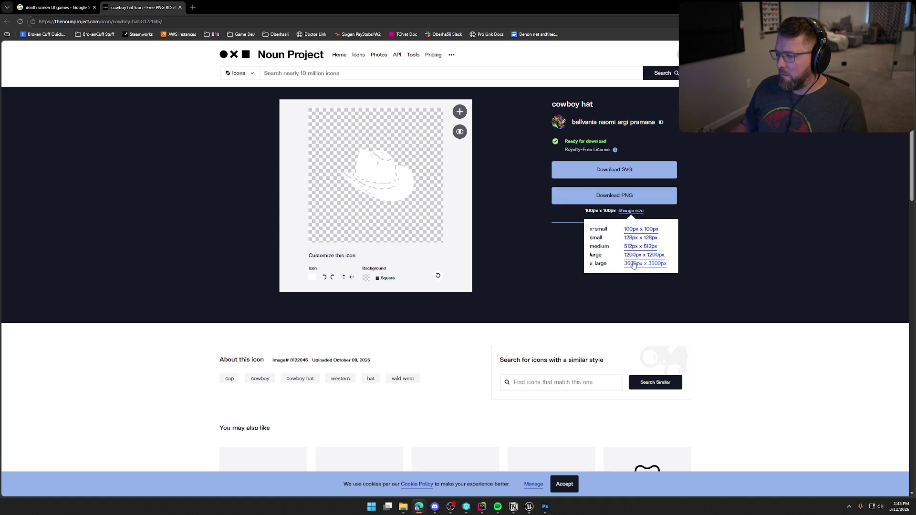
{"action": "left_click", "coordinate": [640, 248]}
{"action": "left_click", "coordinate": [608, 194]}
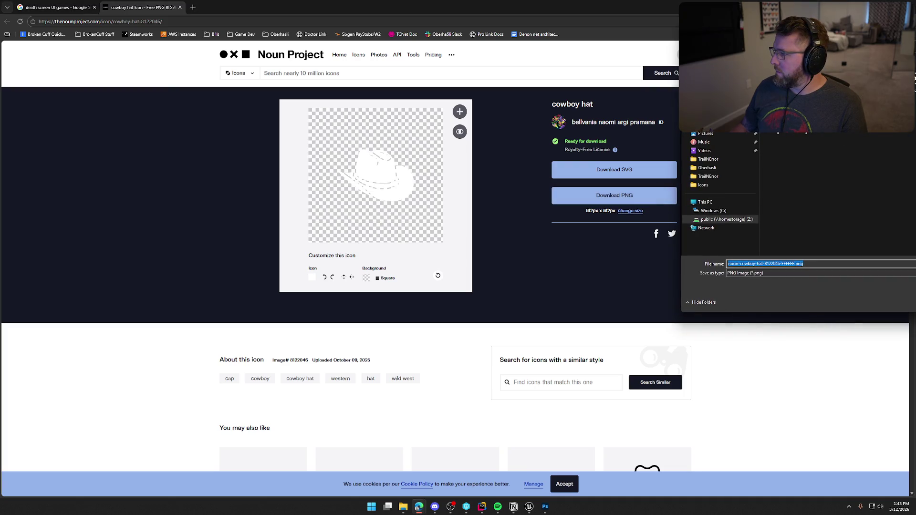
{"action": "type", "text": "Hat.png"}
{"action": "key", "text": "Return"}
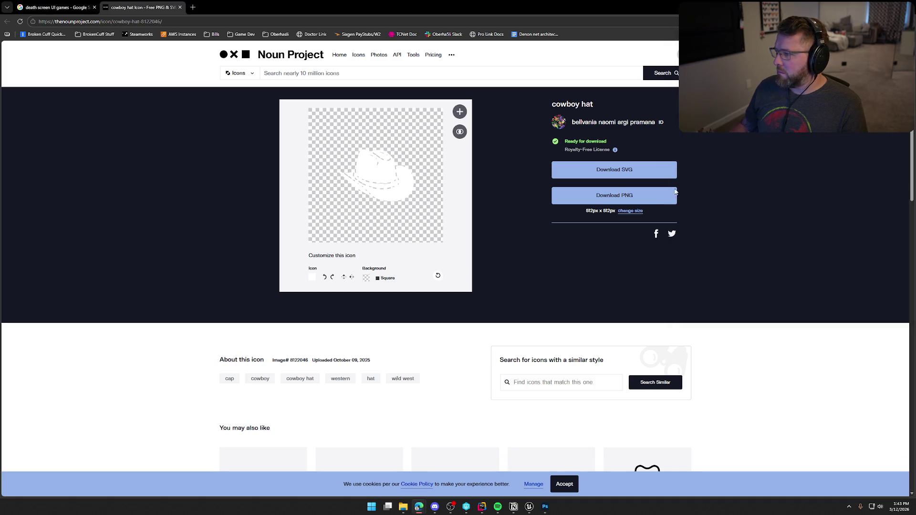
{"action": "left_click", "coordinate": [546, 506]}
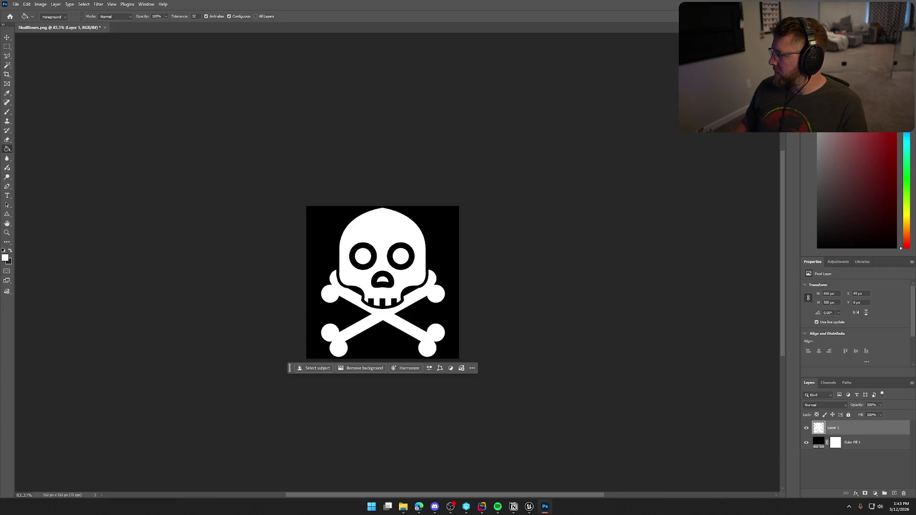
Step: Place Hat.png onto the skull canvas, scaled to about 158%
{"action": "left_click_drag", "start_coordinate": [405, 2], "coordinate": [394, 282]}
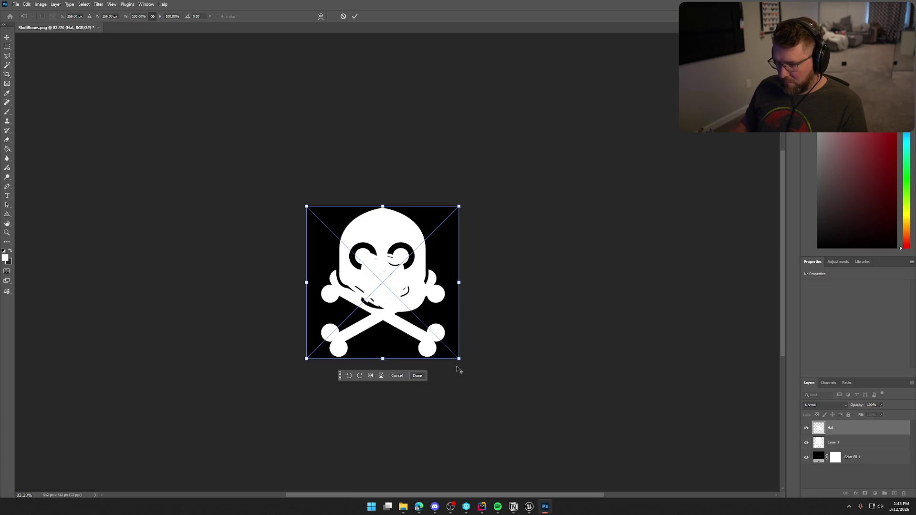
{"action": "mouse_move", "coordinate": [460, 361]}
{"action": "left_mouse_down"}
{"action": "mouse_move", "coordinate": [526, 388]}
{"action": "mouse_move", "coordinate": [510, 403]}
{"action": "left_mouse_up"}
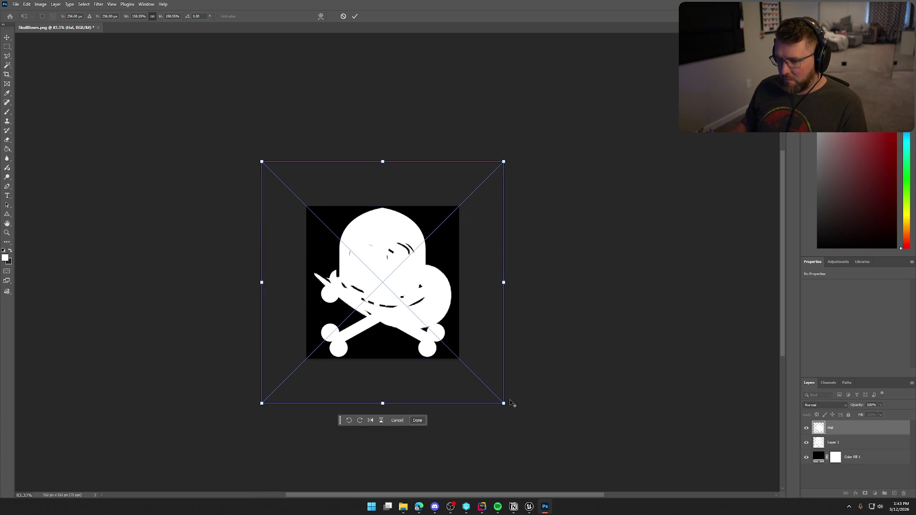
{"action": "key", "text": "Return"}
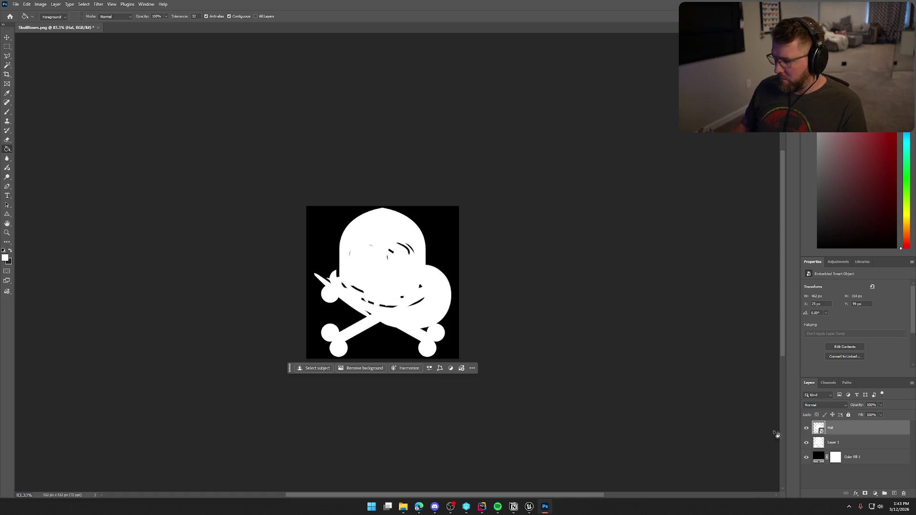
Step: Shrink the skull-and-crossbones layer to about 63%
{"action": "left_click", "coordinate": [848, 444]}
{"action": "key", "text": "ctrl+t"}
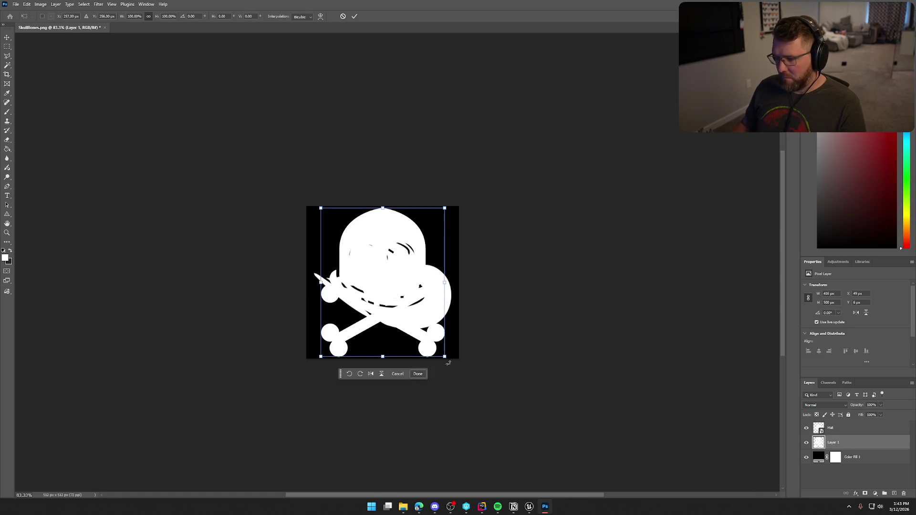
{"action": "left_click_drag", "start_coordinate": [447, 359], "coordinate": [418, 334]}
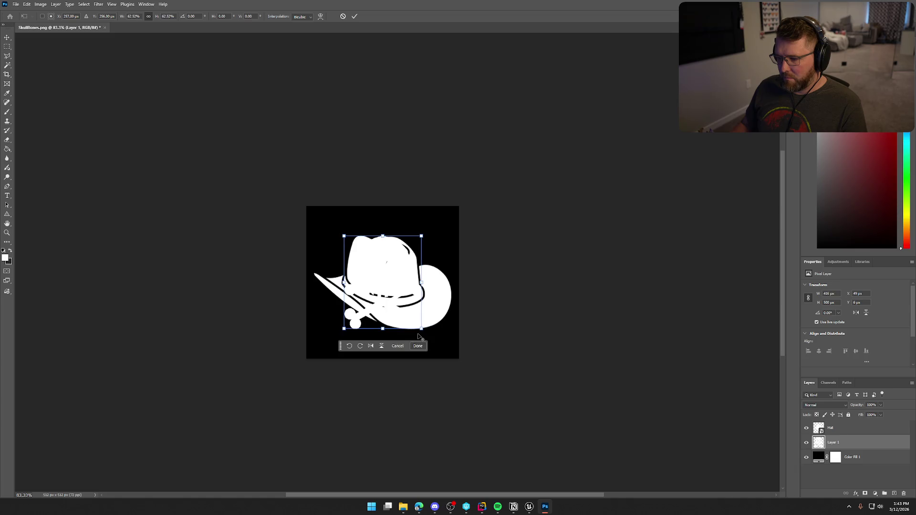
{"action": "key", "text": "Return"}
{"action": "key", "text": "g"}
Step: Resize the hat to about 111% and move it up onto the skull's head
{"action": "left_click", "coordinate": [832, 430]}
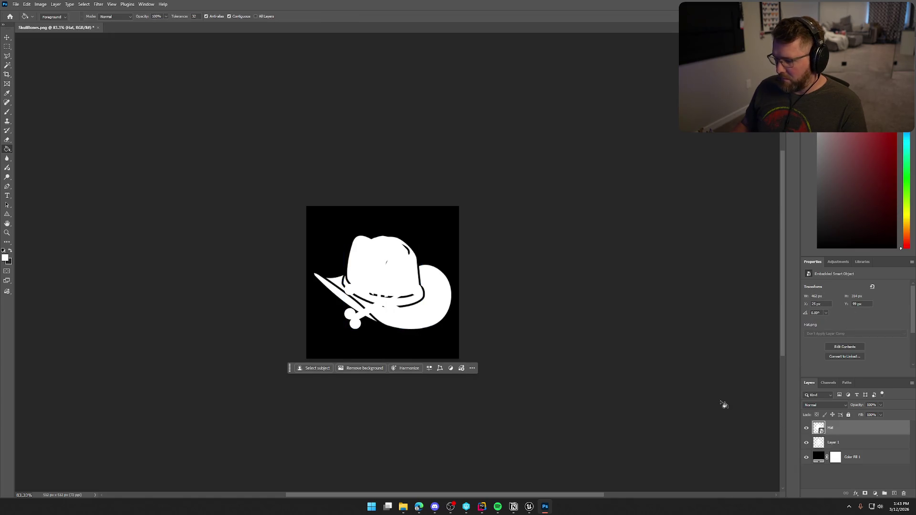
{"action": "key", "text": "ctrl+t"}
{"action": "left_click_drag", "start_coordinate": [503, 404], "coordinate": [457, 379]}
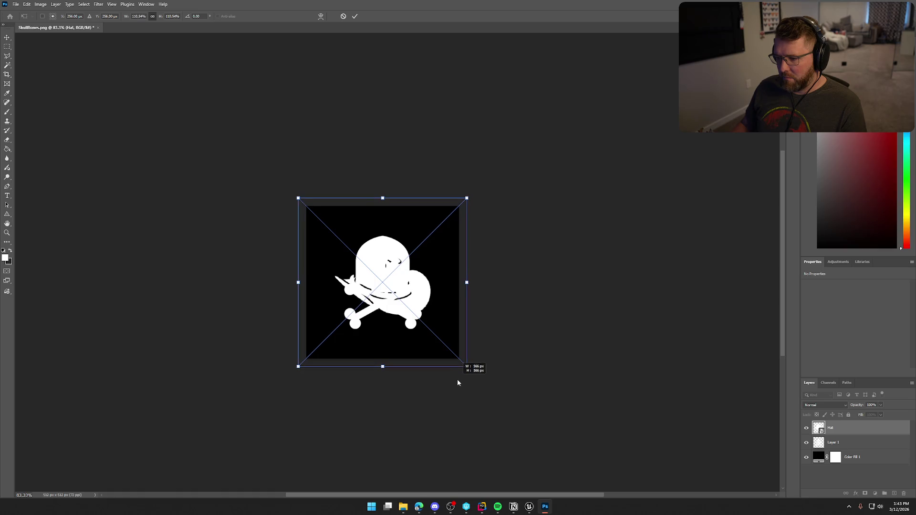
{"action": "mouse_move", "coordinate": [431, 352]}
{"action": "left_mouse_down"}
{"action": "mouse_move", "coordinate": [430, 303]}
{"action": "mouse_move", "coordinate": [421, 311]}
{"action": "mouse_move", "coordinate": [473, 287]}
{"action": "mouse_move", "coordinate": [466, 275]}
{"action": "mouse_move", "coordinate": [472, 287]}
{"action": "mouse_move", "coordinate": [453, 295]}
{"action": "left_mouse_up"}
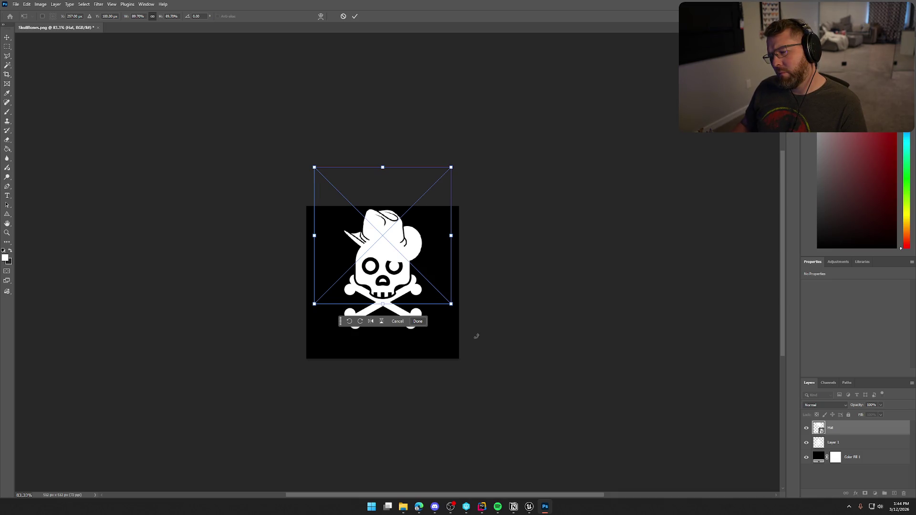
{"action": "key", "text": "Return"}
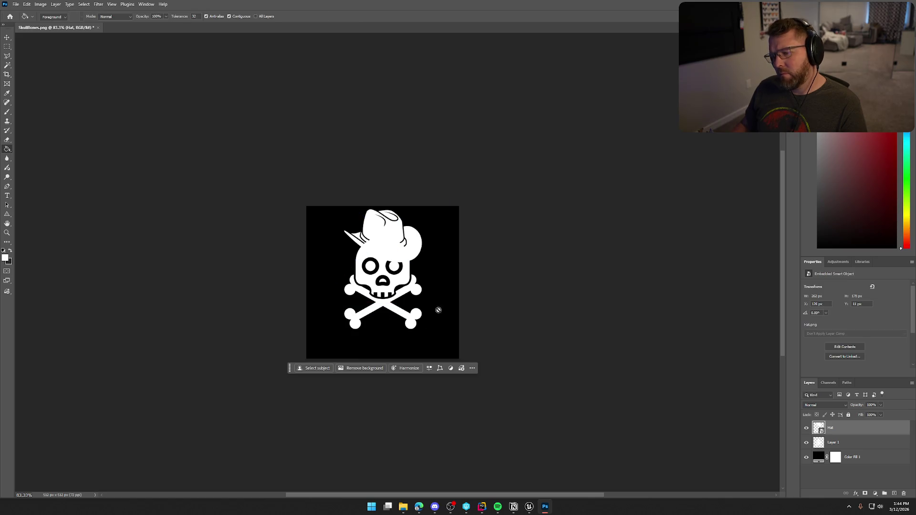
{"action": "scroll", "coordinate": [392, 284], "scroll_direction": "up", "scroll_amount": 3}
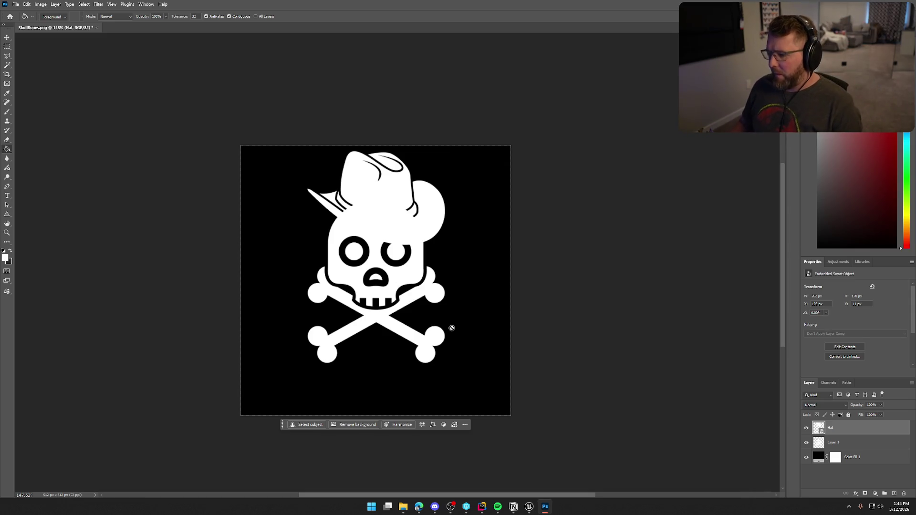
{"action": "left_click", "coordinate": [821, 432], "text": "ctrl"}
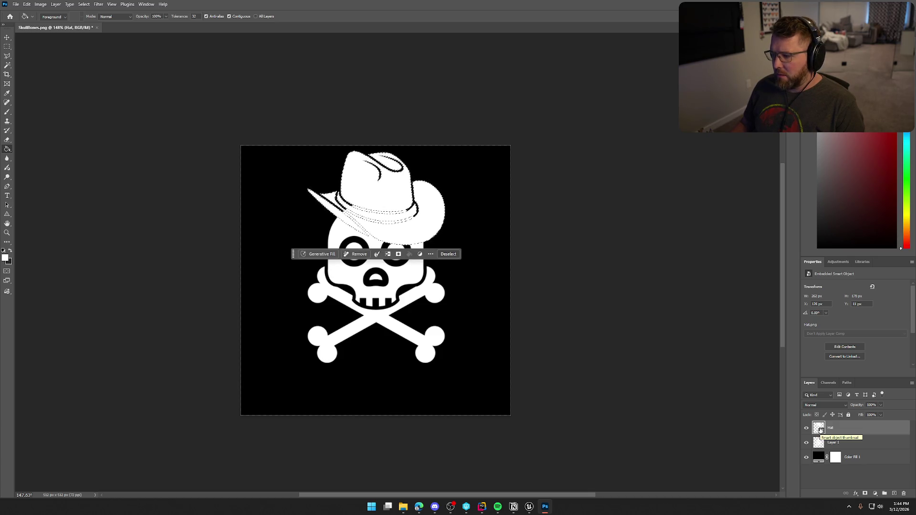
{"action": "left_click", "coordinate": [819, 445]}
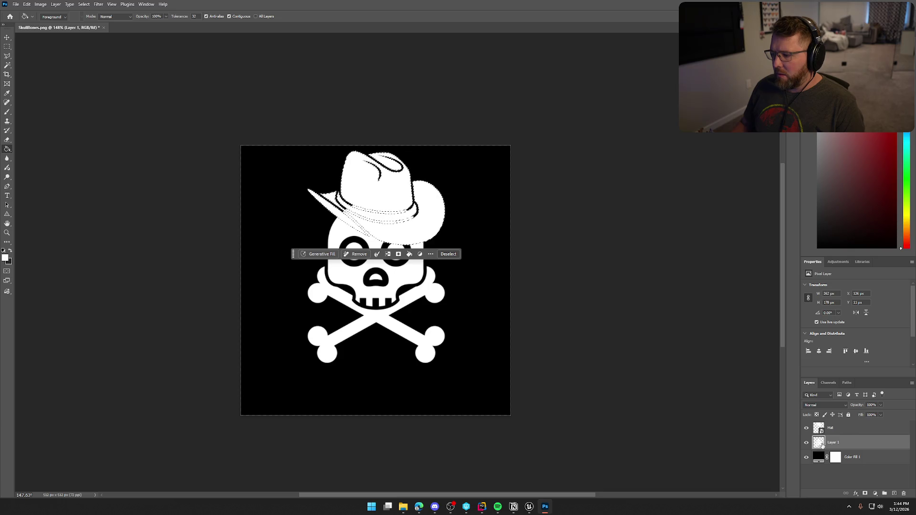
{"action": "right_click", "coordinate": [822, 445]}
{"action": "mouse_move", "coordinate": [859, 438]}
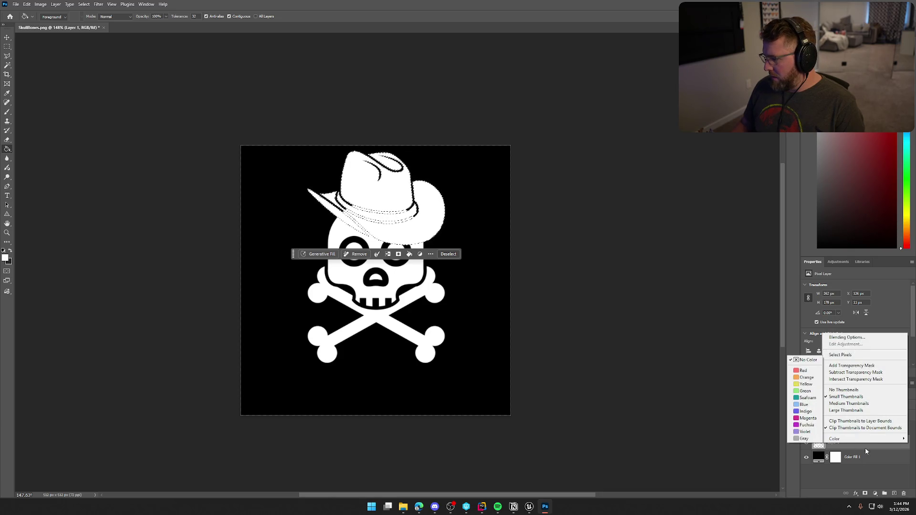
{"action": "left_click", "coordinate": [862, 473]}
{"action": "right_click", "coordinate": [860, 448]}
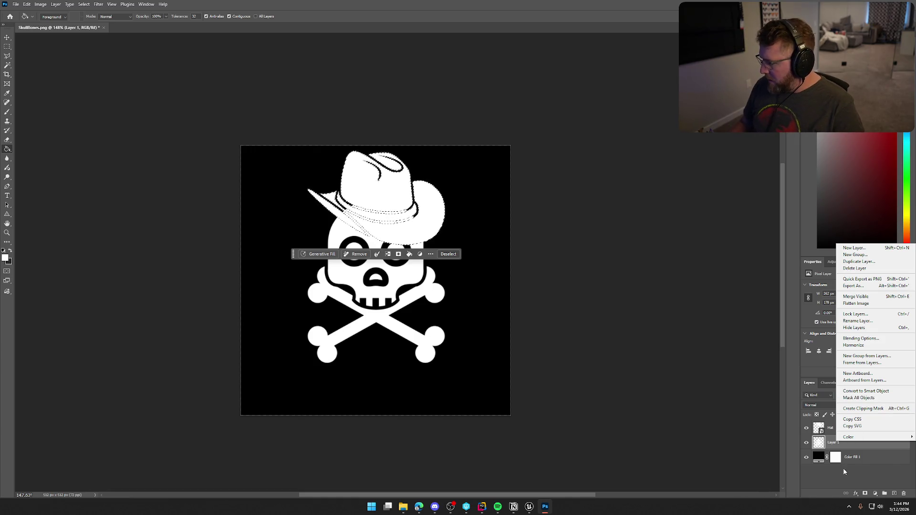
{"action": "left_click", "coordinate": [865, 496]}
{"action": "left_click", "coordinate": [864, 495]}
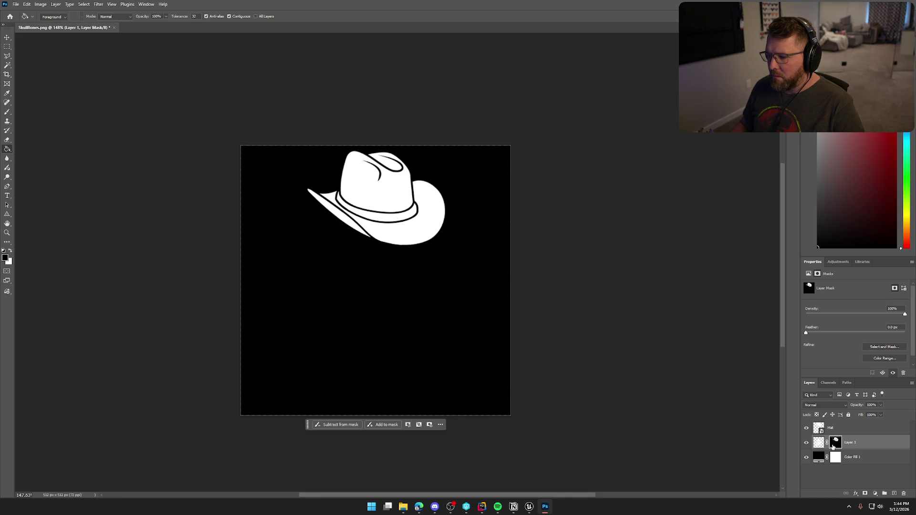
{"action": "key", "text": "Delete"}
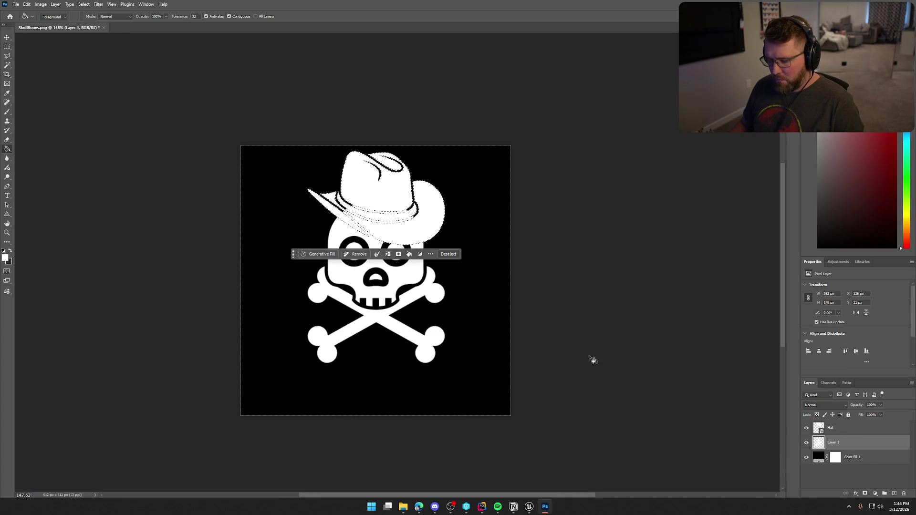
Step: Add a mask to Layer 1 from the inverted selection so the skull hides under the hat
{"action": "left_click", "coordinate": [7, 47]}
{"action": "right_click", "coordinate": [388, 225]}
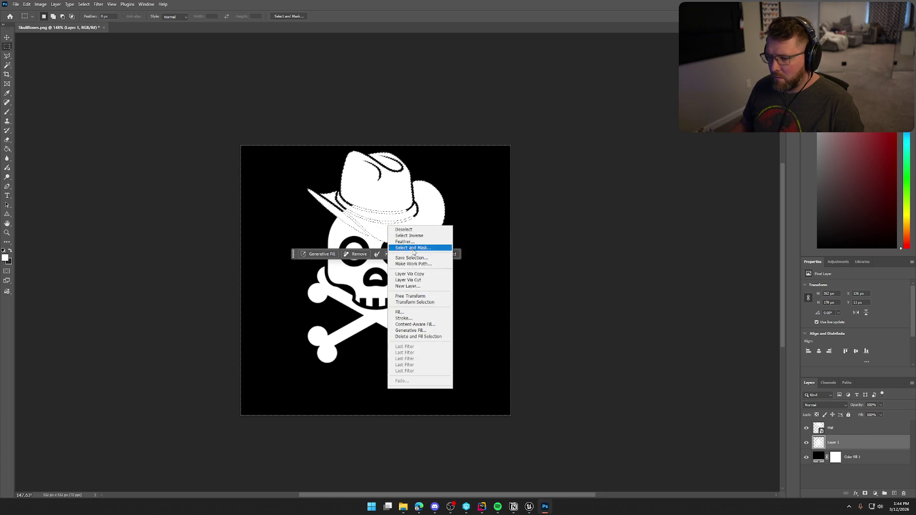
{"action": "left_click", "coordinate": [416, 235]}
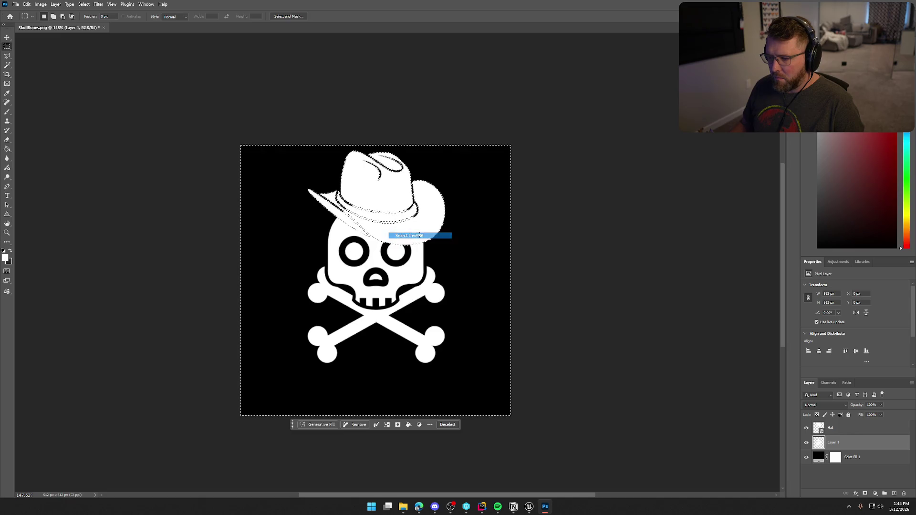
{"action": "left_click", "coordinate": [866, 495]}
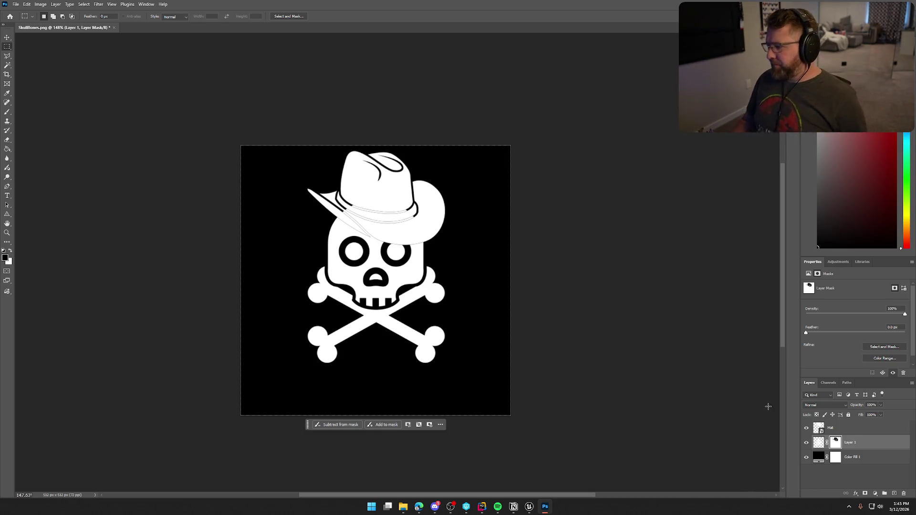
{"action": "left_click", "coordinate": [843, 433]}
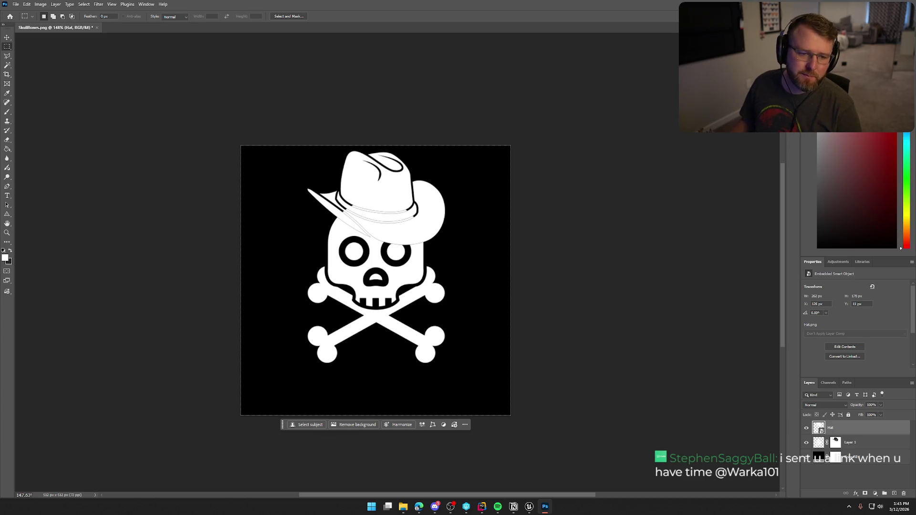
{"action": "key", "text": "alt+Tab"}
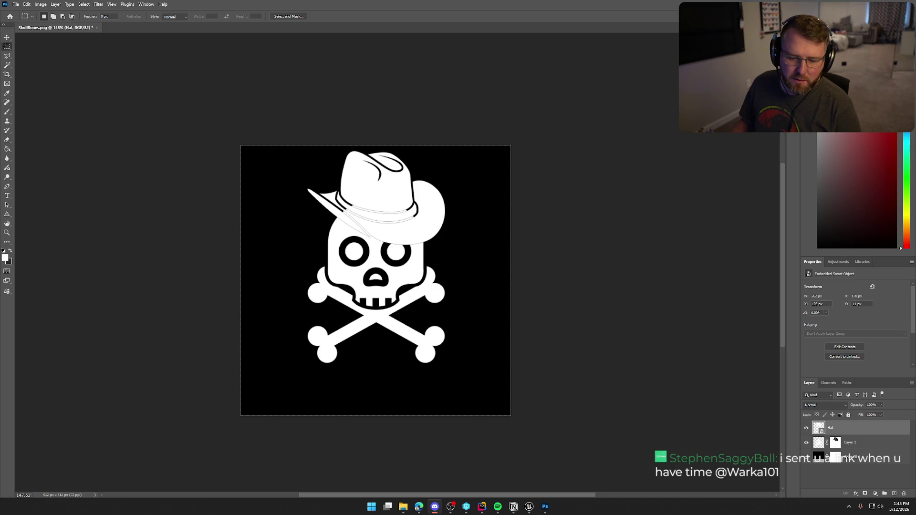
{"action": "key", "text": "alt+Tab"}
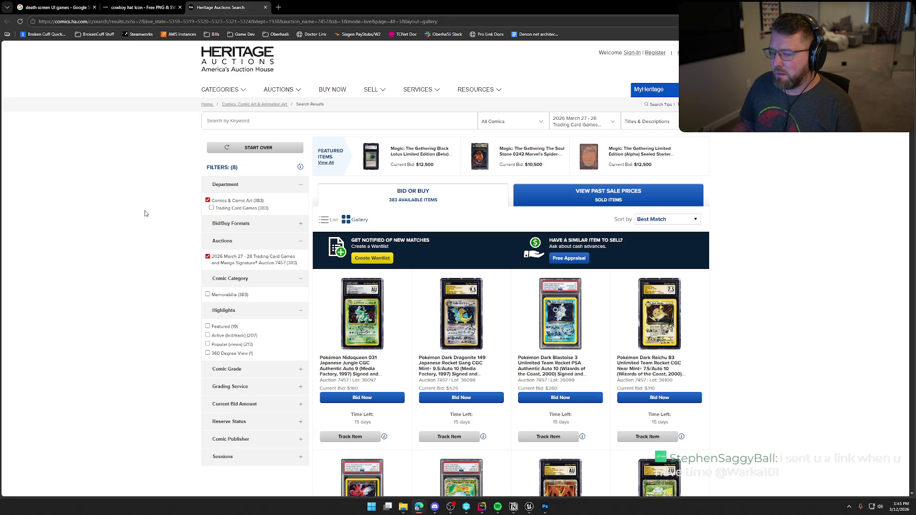
Step: Scroll the Heritage Auctions results, close that tab, and return to Photoshop
{"action": "scroll", "coordinate": [145, 213], "scroll_direction": "down", "scroll_amount": 3}
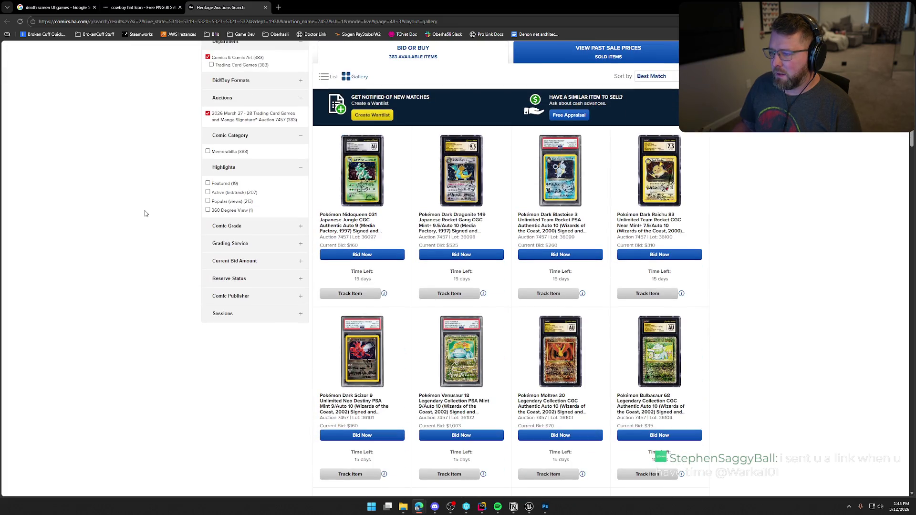
{"action": "scroll", "coordinate": [146, 213], "scroll_direction": "down", "scroll_amount": 8}
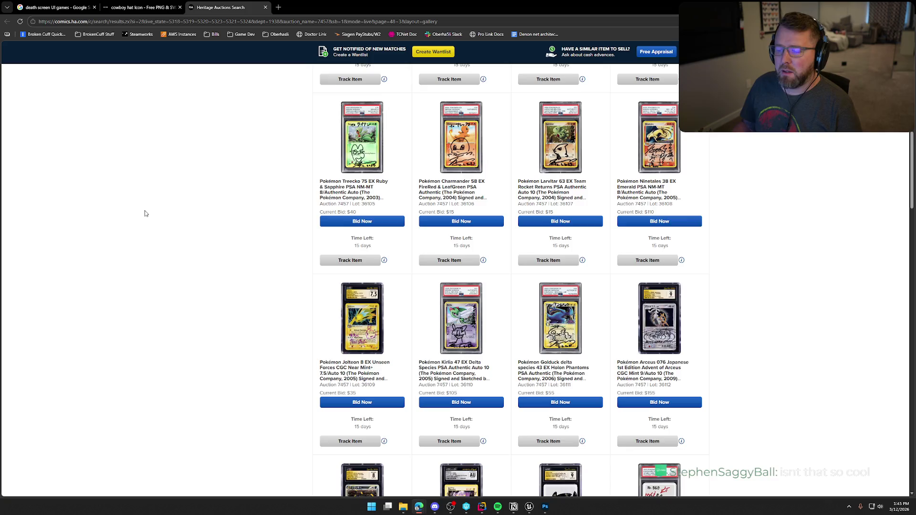
{"action": "scroll", "coordinate": [146, 214], "scroll_direction": "down", "scroll_amount": 3}
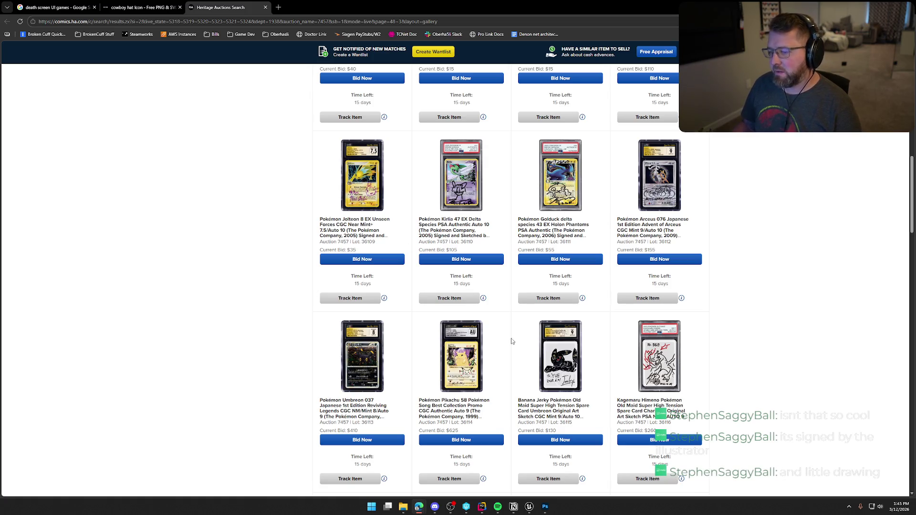
{"action": "scroll", "coordinate": [414, 178], "scroll_direction": "down", "scroll_amount": 3}
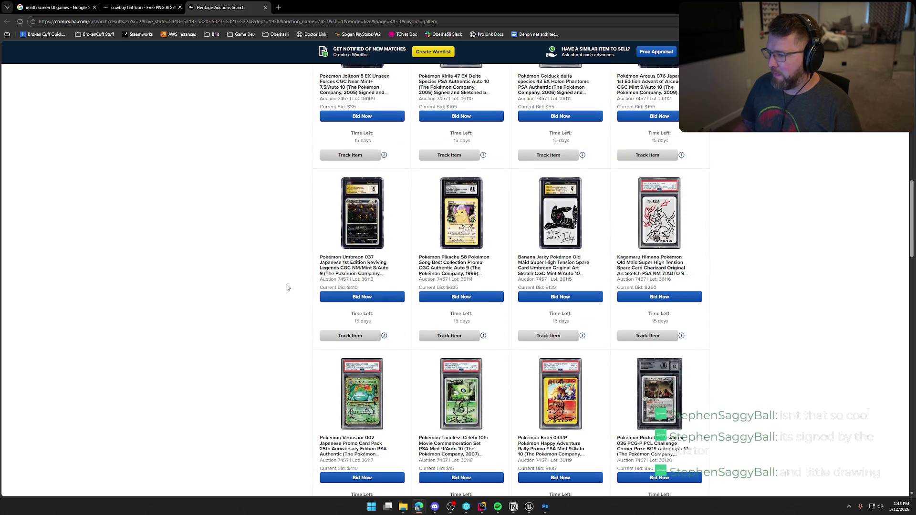
{"action": "scroll", "coordinate": [287, 287], "scroll_direction": "up", "scroll_amount": 15}
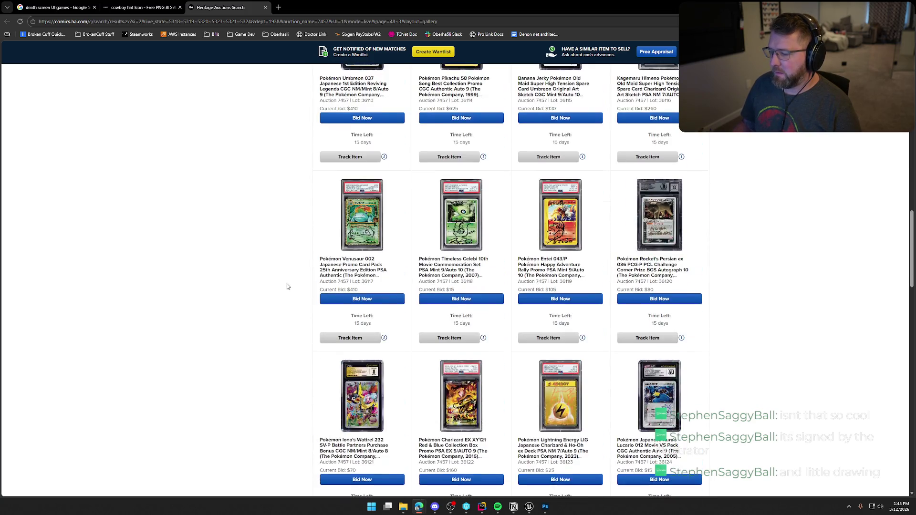
{"action": "scroll", "coordinate": [287, 287], "scroll_direction": "up", "scroll_amount": 2}
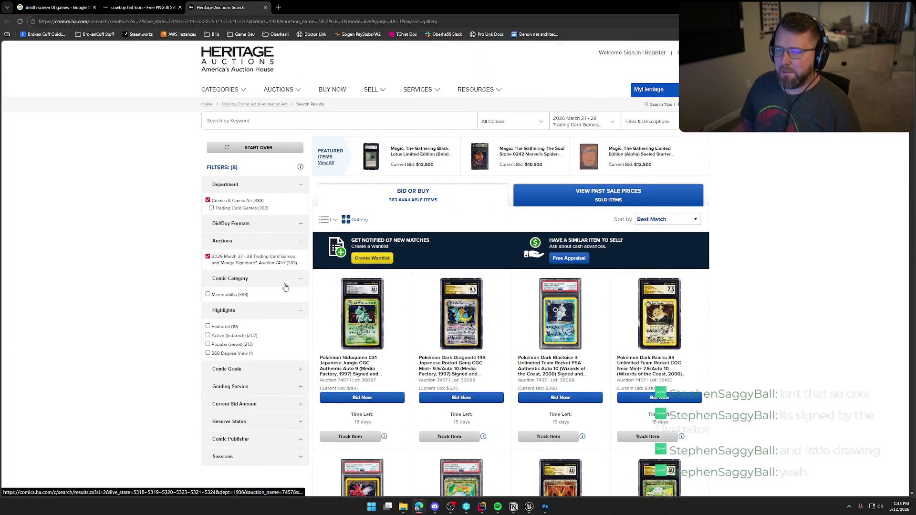
{"action": "key", "text": "ctrl+w"}
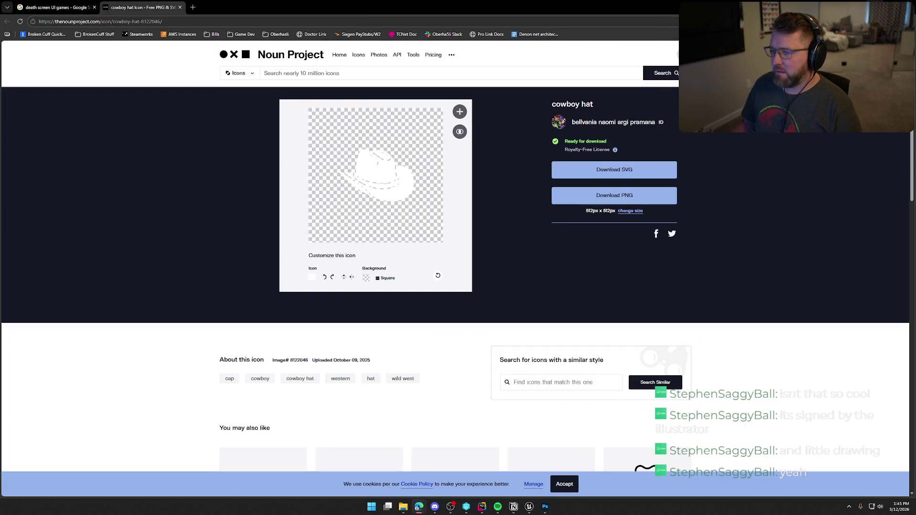
{"action": "key", "text": "alt+Tab"}
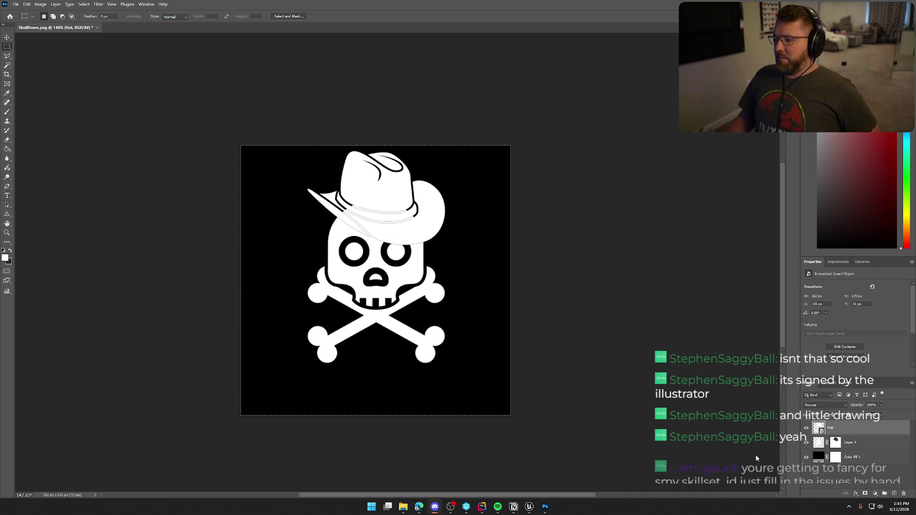
Step: Give the Hat layer a black Stroke layer style with a slightly reduced size
{"action": "left_click", "coordinate": [832, 428]}
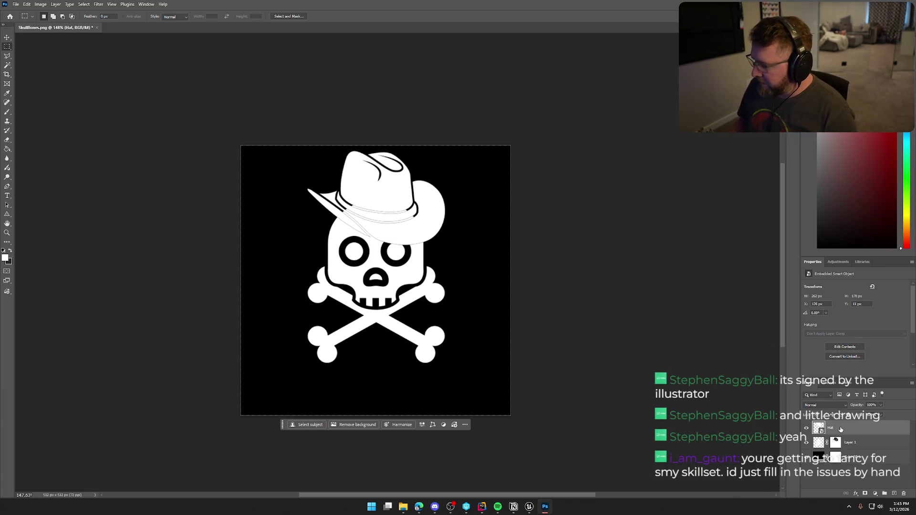
{"action": "double_click", "coordinate": [833, 429]}
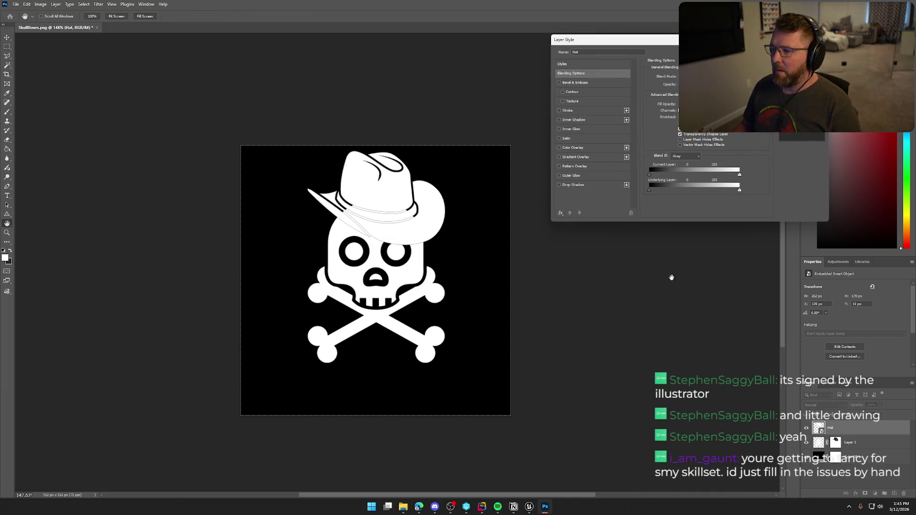
{"action": "left_click", "coordinate": [560, 112]}
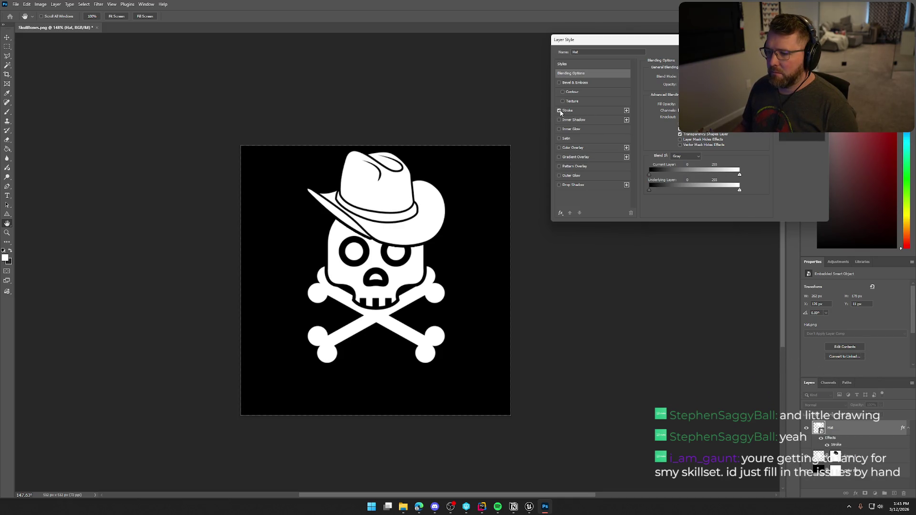
{"action": "left_click", "coordinate": [569, 112]}
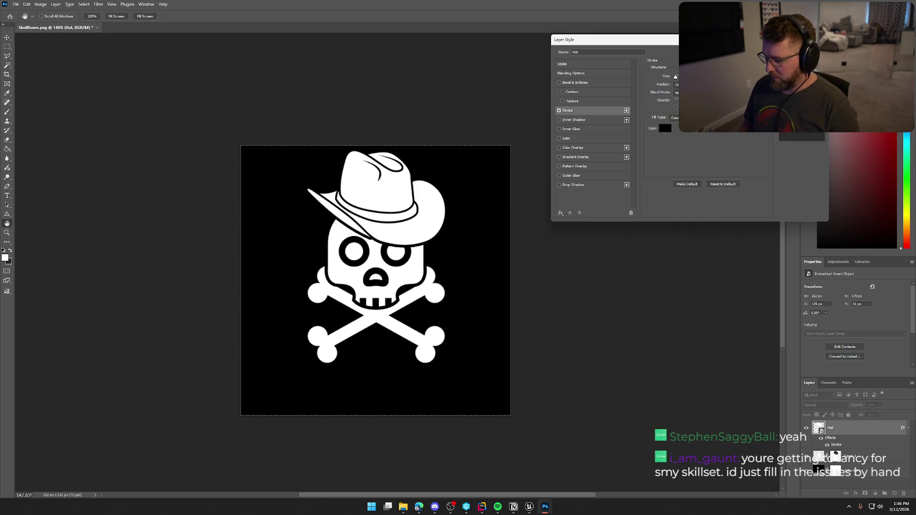
{"action": "left_click_drag", "start_coordinate": [676, 77], "coordinate": [674, 77]}
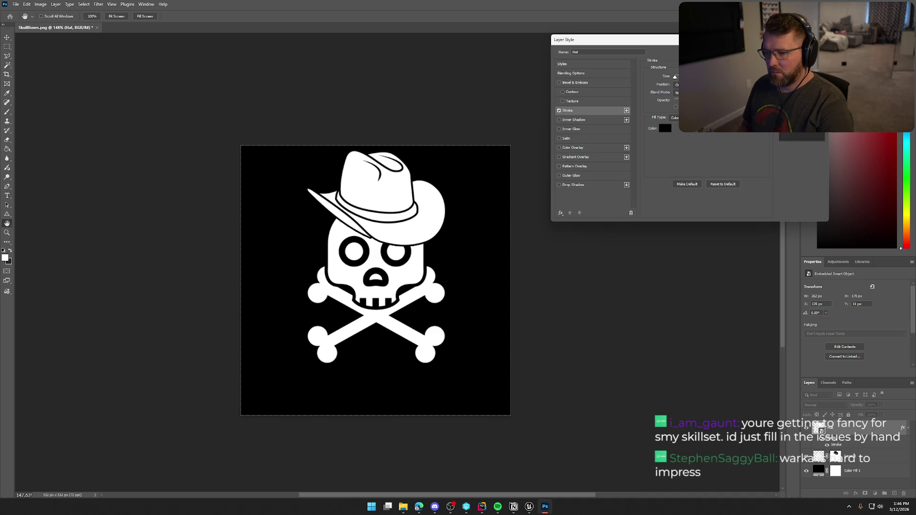
{"action": "key", "text": "Return"}
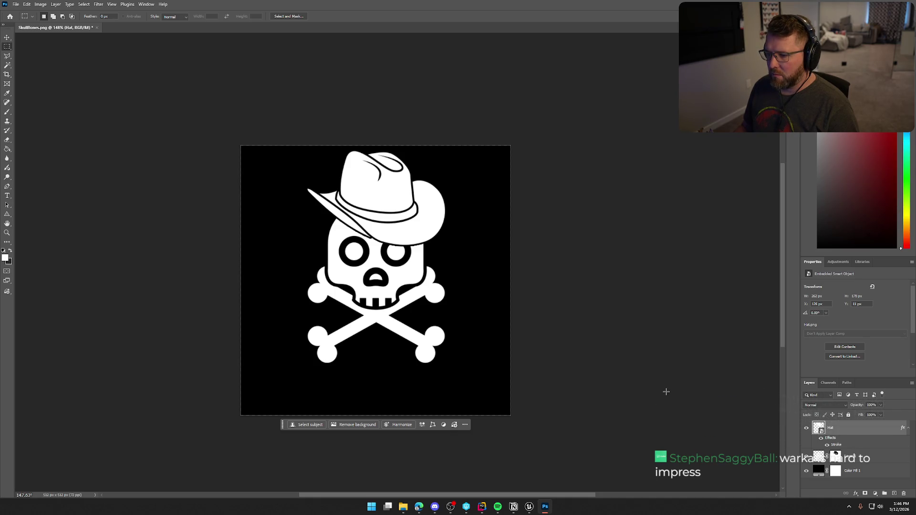
Step: Apply Layer 1's layer mask so the masking becomes permanent
{"action": "left_click", "coordinate": [857, 459]}
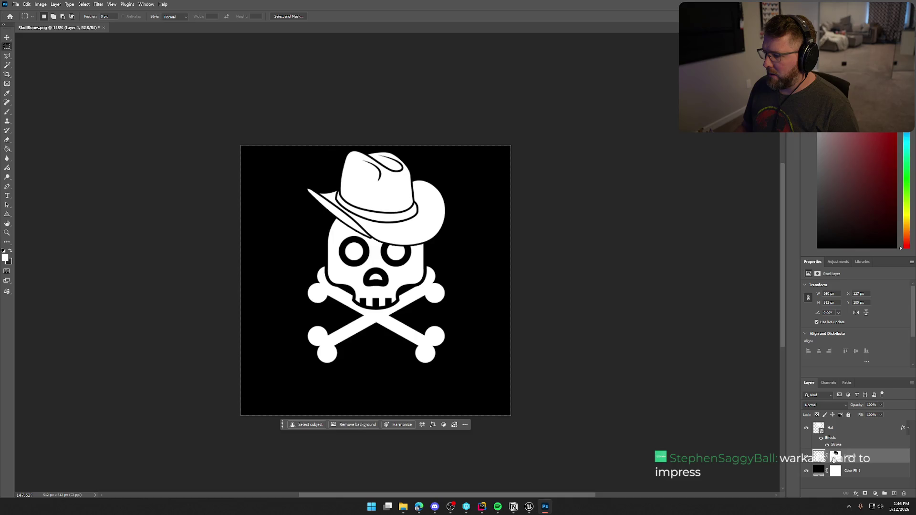
{"action": "right_click", "coordinate": [834, 459]}
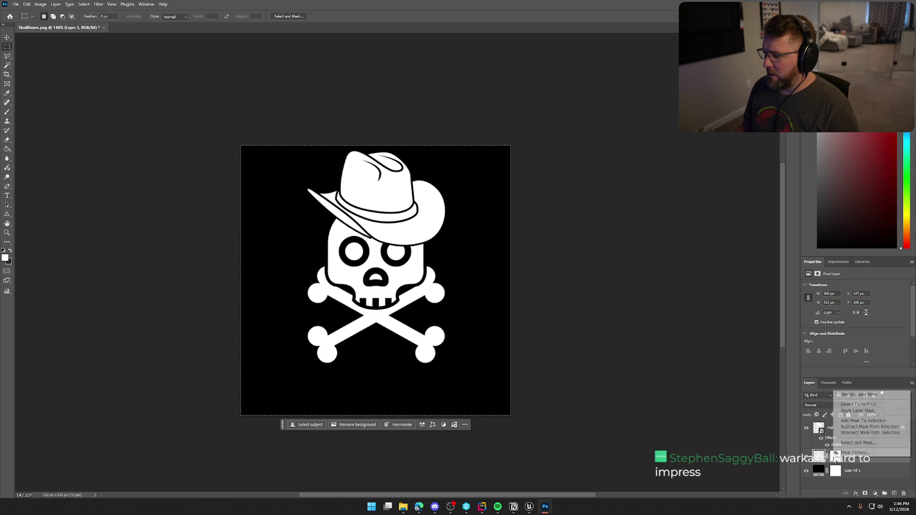
{"action": "left_click", "coordinate": [868, 411]}
Step: Free-transform the Hat layer, shrinking it to about 79.6% and resting it on the skull
{"action": "left_click", "coordinate": [856, 432]}
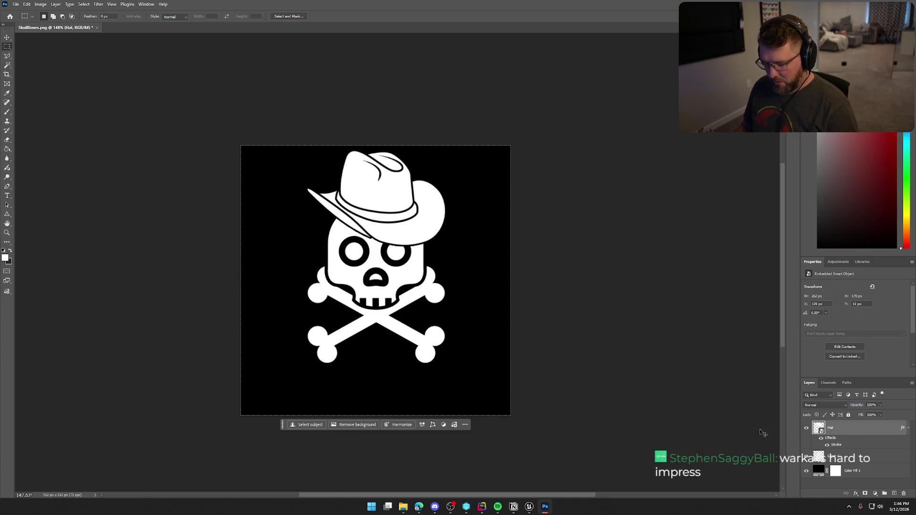
{"action": "key", "text": "ctrl+t"}
{"action": "left_click_drag", "start_coordinate": [449, 234], "coordinate": [449, 233]}
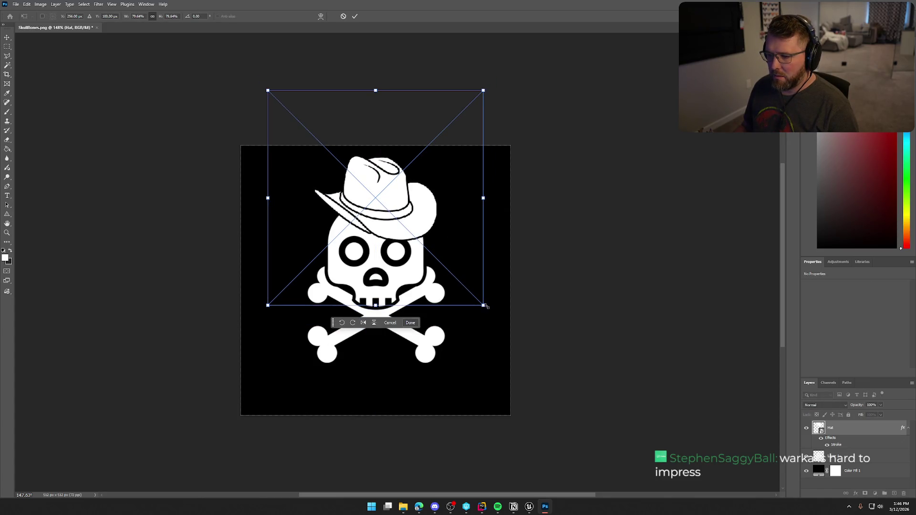